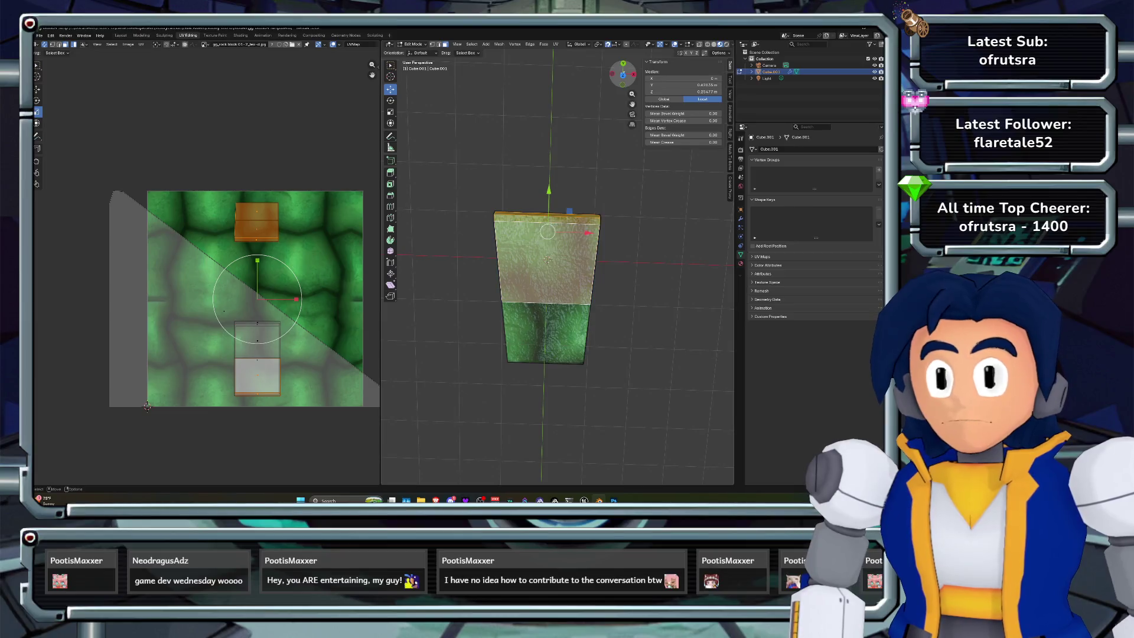
Orbit to the cube's top face and select the top and front faces
{"action": "mouse_move", "coordinate": [623, 74]}
{"action": "left_mouse_down"}
{"action": "mouse_move", "coordinate": [627, 98]}
{"action": "mouse_move", "coordinate": [608, 99]}
{"action": "mouse_move", "coordinate": [623, 103]}
{"action": "left_mouse_up"}
{"action": "left_click", "coordinate": [544, 224]}
{"action": "key", "text": "alt+a"}
{"action": "left_click", "coordinate": [544, 224]}
{"action": "left_click", "coordinate": [547, 264], "text": "shift"}
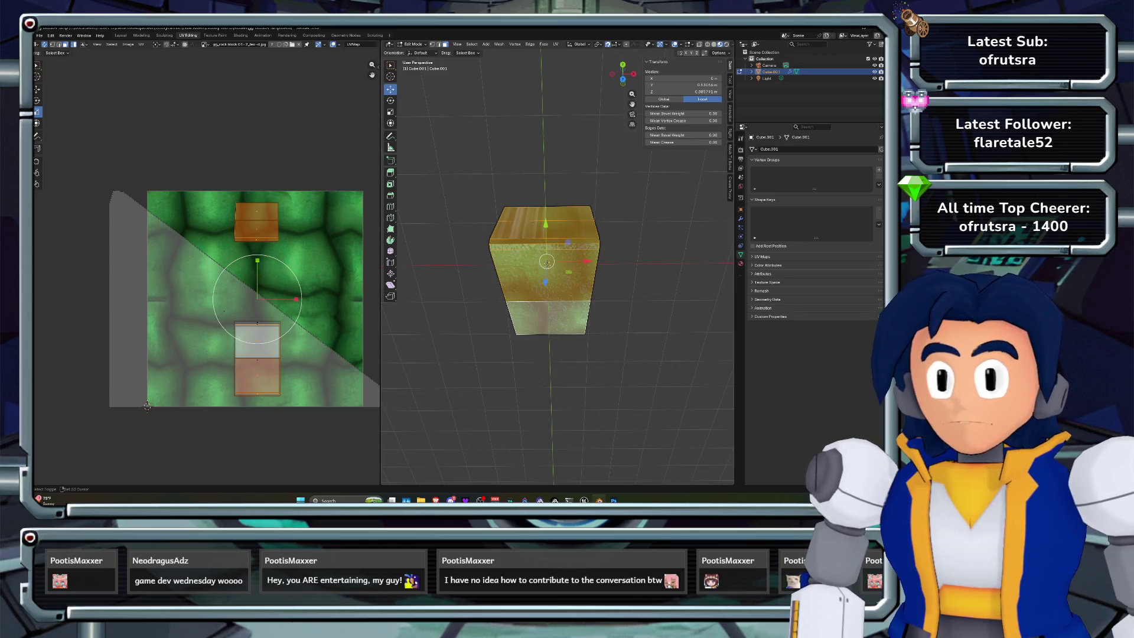
Project the selected faces' UVs from view with Scale to Bounds enabled
{"action": "left_click", "coordinate": [555, 44]}
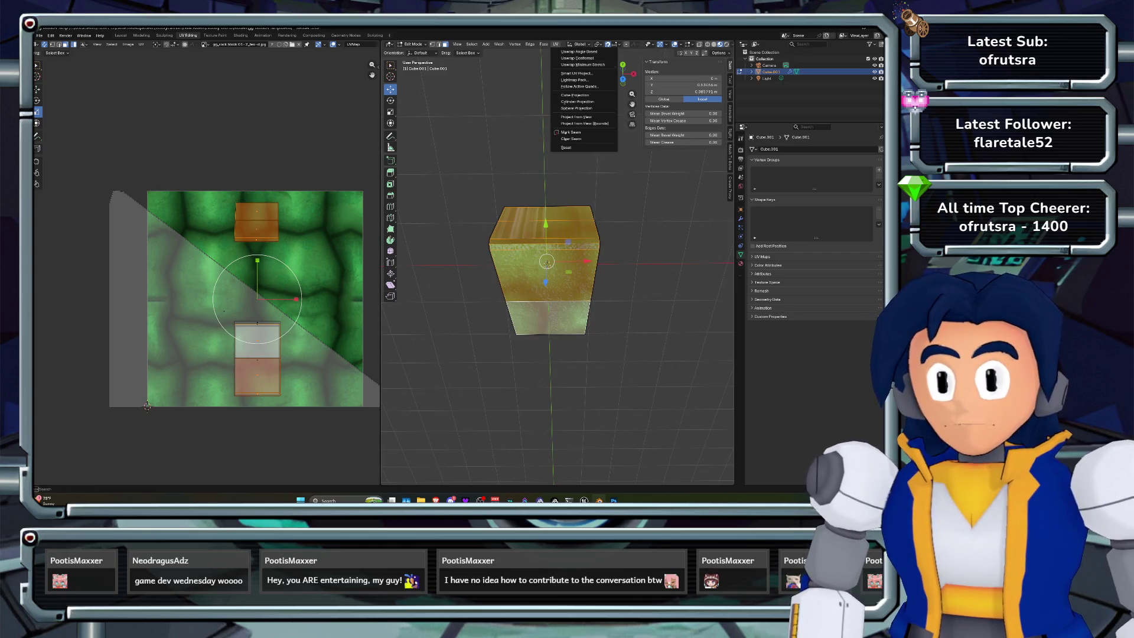
{"action": "left_click", "coordinate": [576, 117]}
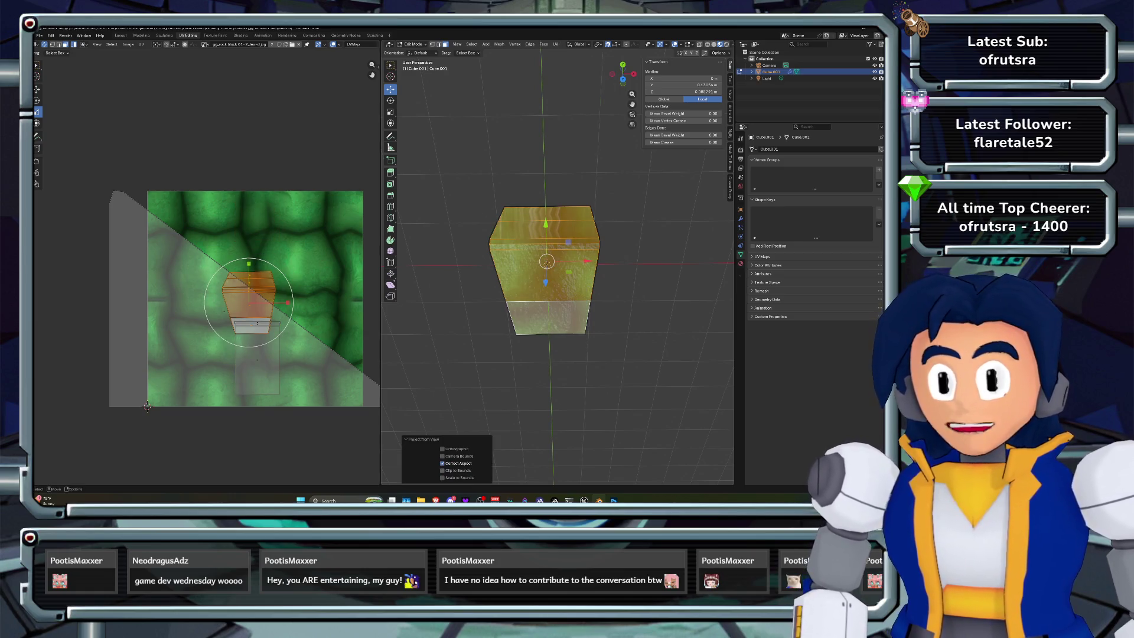
{"action": "left_click", "coordinate": [443, 478]}
{"action": "mouse_move", "coordinate": [623, 74]}
{"action": "left_mouse_down"}
{"action": "mouse_move", "coordinate": [653, 91]}
{"action": "mouse_move", "coordinate": [618, 92]}
{"action": "left_mouse_up"}
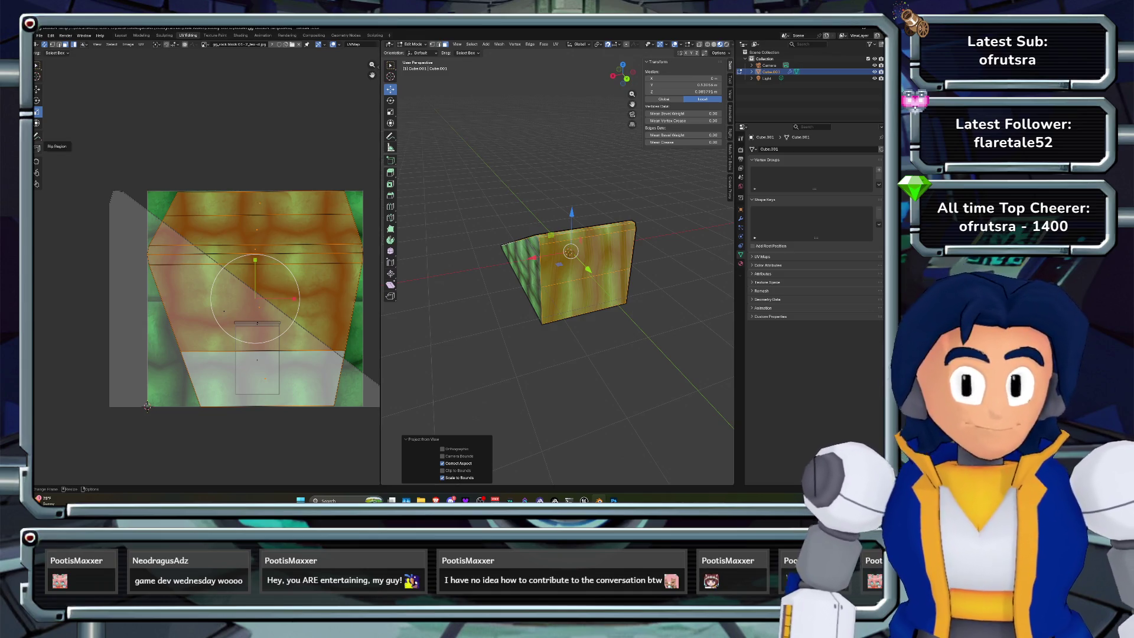
Relax the stretched upper-left UV island with the Relax brush, then inspect in object mode
{"action": "left_click", "coordinate": [37, 173]}
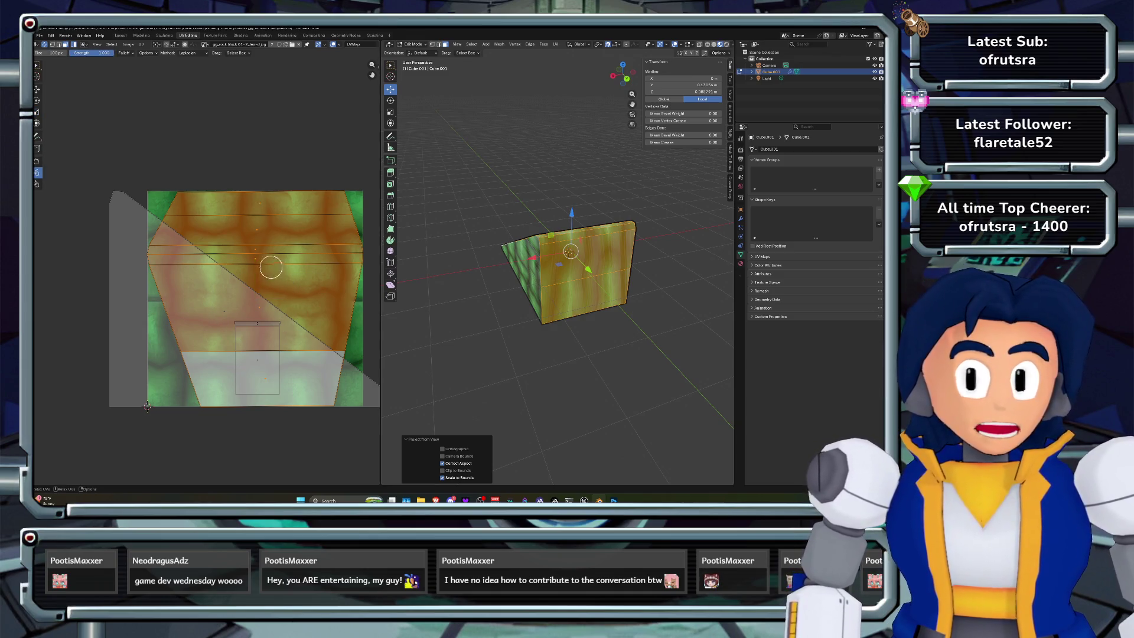
{"action": "mouse_move", "coordinate": [148, 254]}
{"action": "left_mouse_down"}
{"action": "mouse_move", "coordinate": [170, 265]}
{"action": "mouse_move", "coordinate": [152, 245]}
{"action": "mouse_move", "coordinate": [173, 209]}
{"action": "mouse_move", "coordinate": [355, 210]}
{"action": "mouse_move", "coordinate": [317, 183]}
{"action": "mouse_move", "coordinate": [355, 183]}
{"action": "mouse_move", "coordinate": [172, 196]}
{"action": "mouse_move", "coordinate": [366, 245]}
{"action": "mouse_move", "coordinate": [354, 334]}
{"action": "mouse_move", "coordinate": [328, 230]}
{"action": "left_mouse_up"}
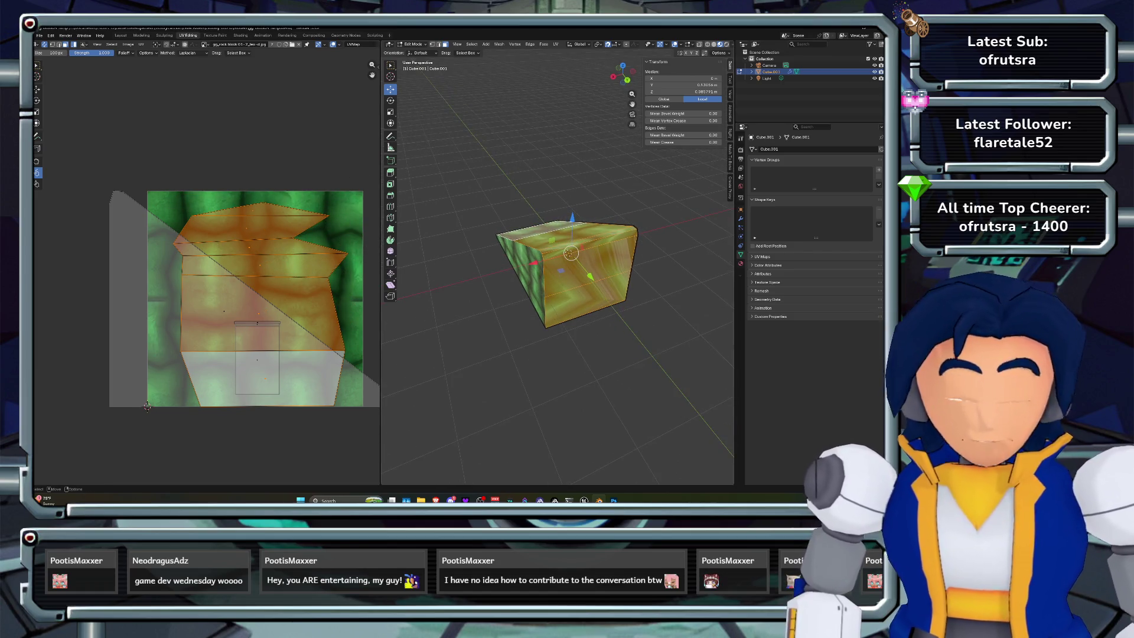
{"action": "key", "text": "Tab"}
{"action": "left_click_drag", "start_coordinate": [623, 74], "coordinate": [570, 78]}
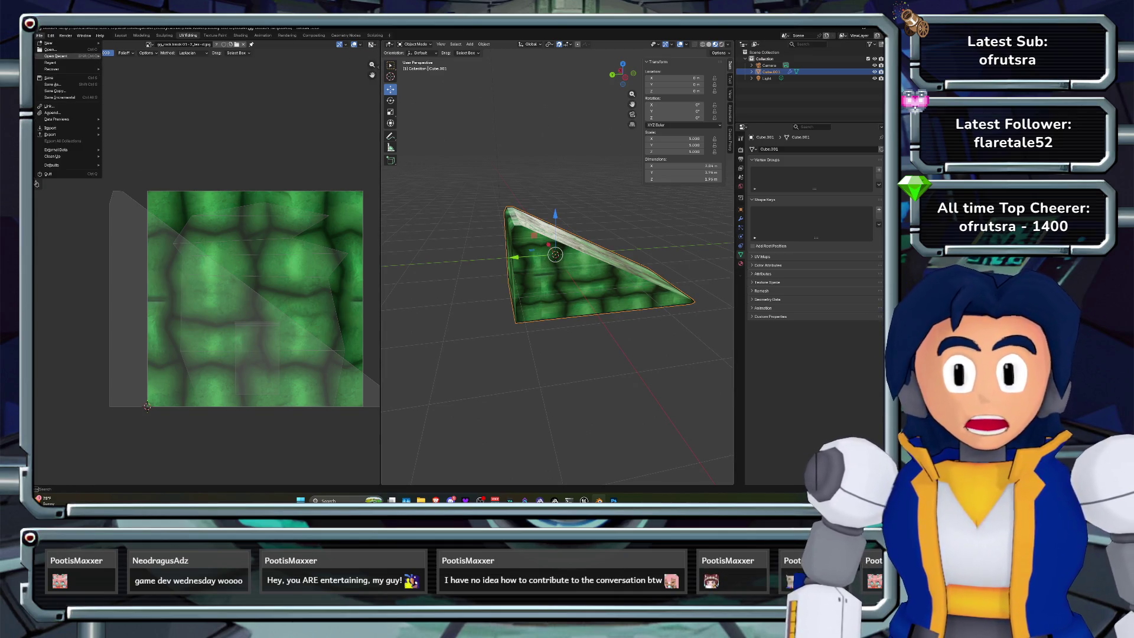
Open gg_block04-ramp.blend past the unsaved-changes prompt, then switch to the Unreal Editor
{"action": "key", "text": "ctrl+q"}
{"action": "left_click", "coordinate": [466, 271]}
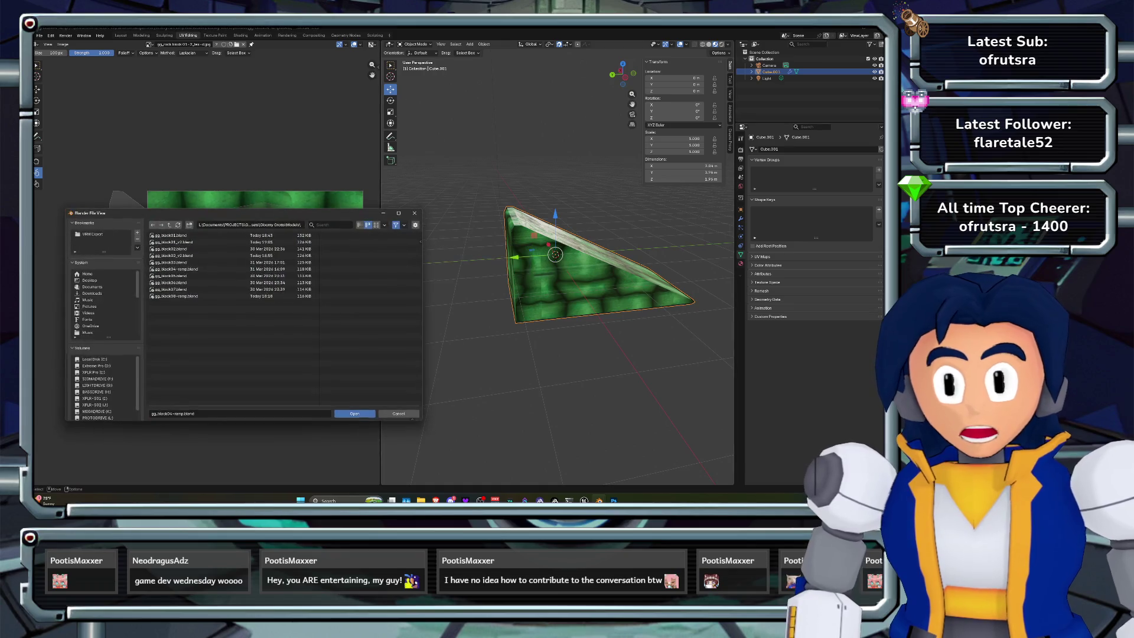
{"action": "key", "text": "Return"}
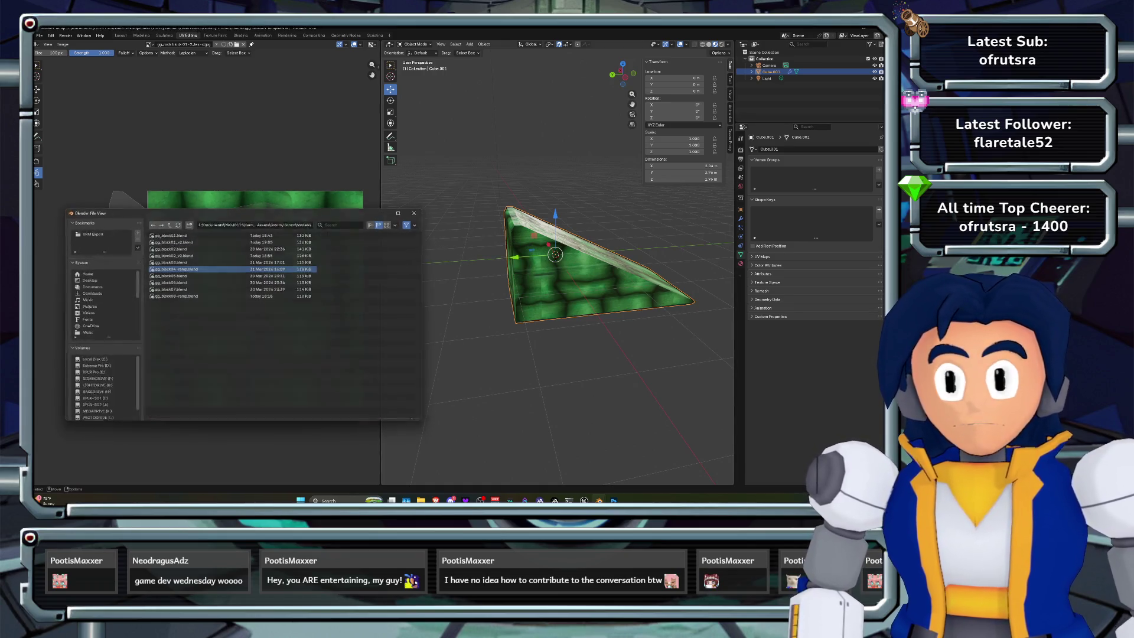
{"action": "key", "text": "alt+Tab"}
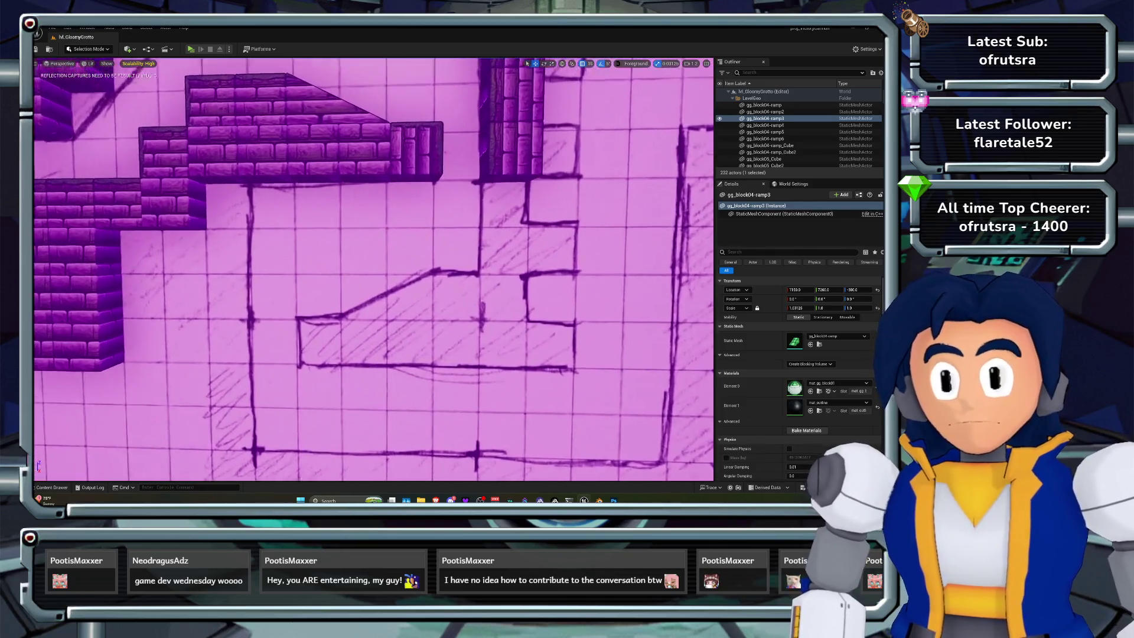
Copy the two purple brick blocks one grid step lower and duplicate the left green block
{"action": "key", "text": "ctrl+z"}
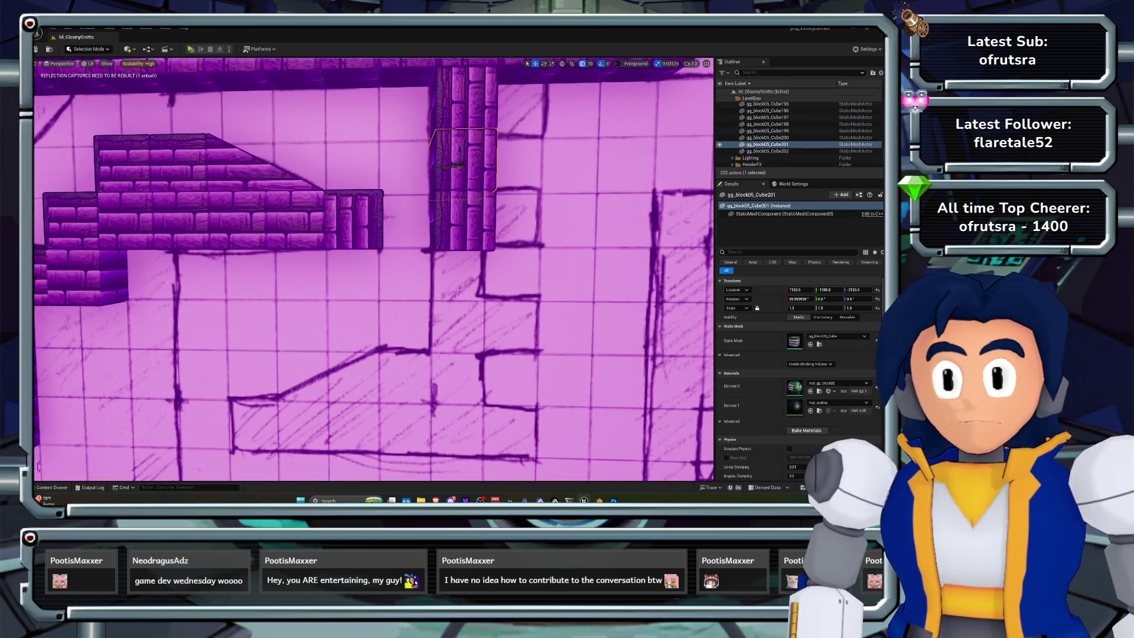
{"action": "left_click_drag", "start_coordinate": [459, 207], "coordinate": [458, 296]}
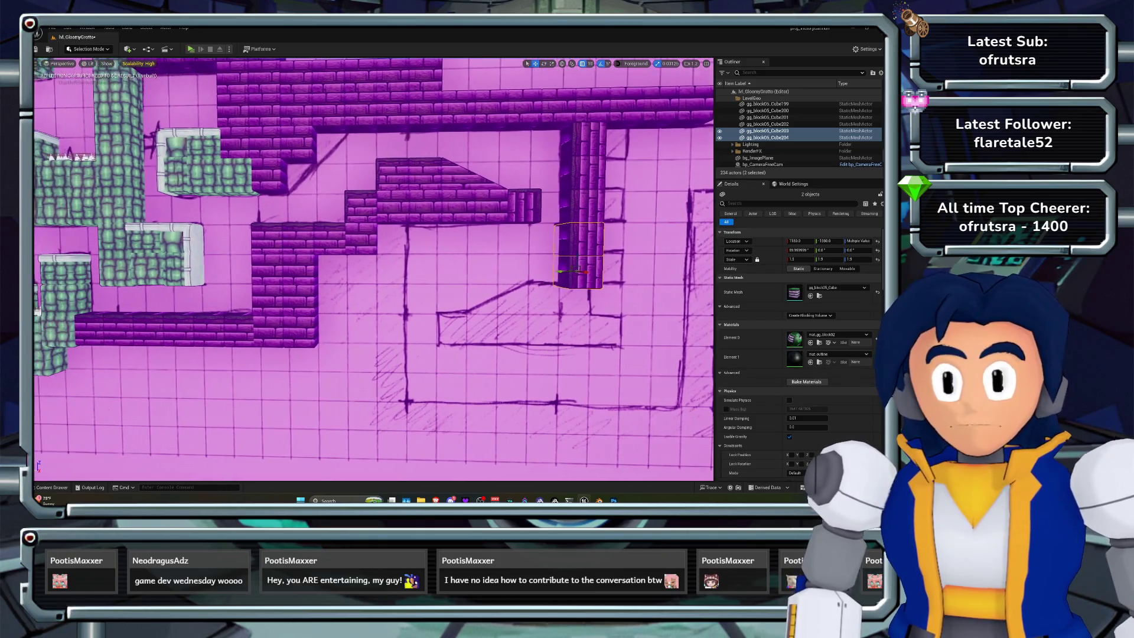
{"action": "left_click", "coordinate": [213, 260]}
{"action": "key", "text": "ctrl+d"}
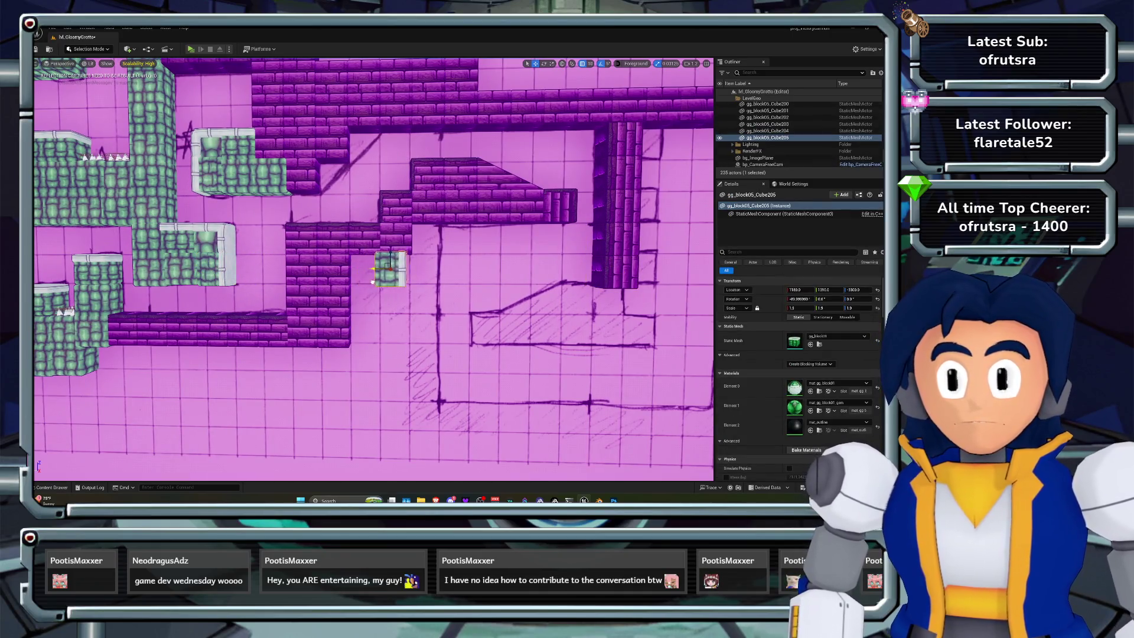
{"action": "scroll", "coordinate": [373, 269], "scroll_direction": "down", "scroll_amount": 8}
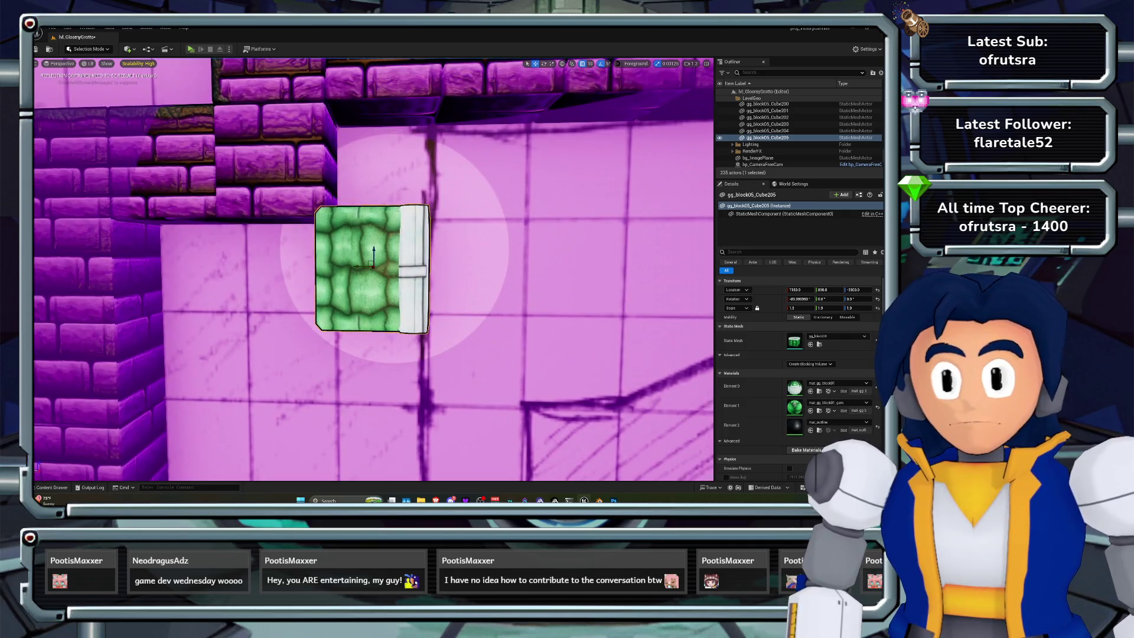
{"action": "scroll", "coordinate": [374, 269], "scroll_direction": "up", "scroll_amount": 5}
{"action": "mouse_move", "coordinate": [373, 269]}
{"action": "left_mouse_down"}
{"action": "mouse_move", "coordinate": [420, 245]}
{"action": "mouse_move", "coordinate": [373, 248]}
{"action": "mouse_move", "coordinate": [373, 230]}
{"action": "left_mouse_up"}
{"action": "scroll", "coordinate": [373, 269], "scroll_direction": "down", "scroll_amount": 4}
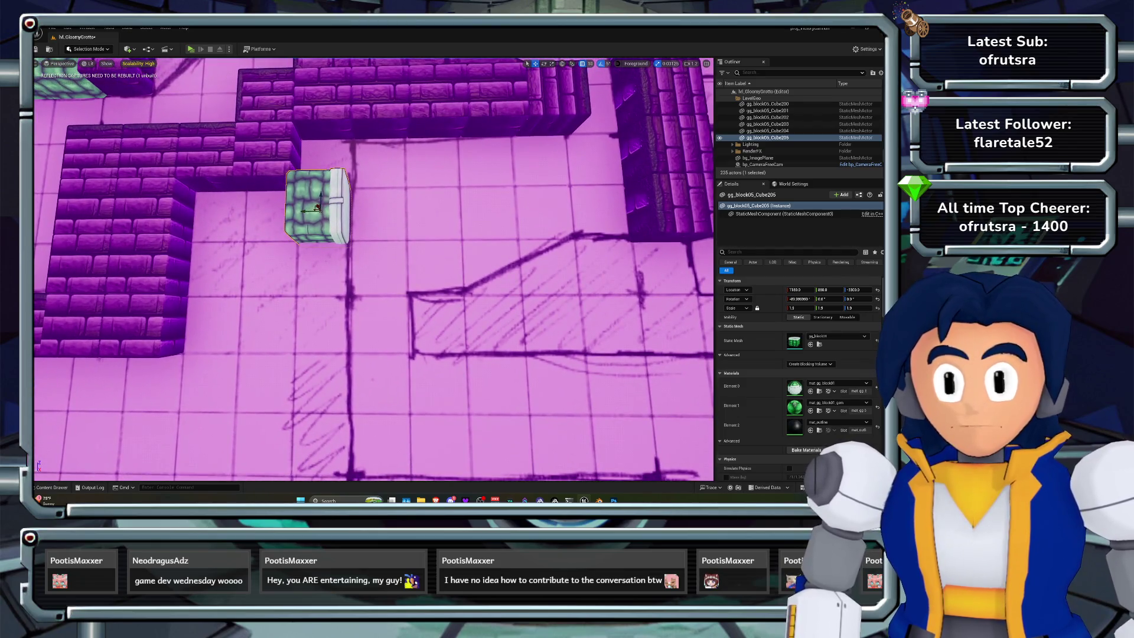
{"action": "key", "text": "f"}
{"action": "mouse_move", "coordinate": [373, 269]}
{"action": "left_mouse_down"}
{"action": "mouse_move", "coordinate": [419, 253]}
{"action": "mouse_move", "coordinate": [372, 265]}
{"action": "mouse_move", "coordinate": [413, 255]}
{"action": "mouse_move", "coordinate": [374, 269]}
{"action": "mouse_move", "coordinate": [384, 266]}
{"action": "mouse_move", "coordinate": [378, 278]}
{"action": "mouse_move", "coordinate": [354, 275]}
{"action": "mouse_move", "coordinate": [374, 386]}
{"action": "mouse_move", "coordinate": [363, 258]}
{"action": "mouse_move", "coordinate": [367, 380]}
{"action": "mouse_move", "coordinate": [378, 360]}
{"action": "mouse_move", "coordinate": [355, 348]}
{"action": "left_mouse_up"}
{"action": "scroll", "coordinate": [366, 384], "scroll_direction": "down", "scroll_amount": 1}
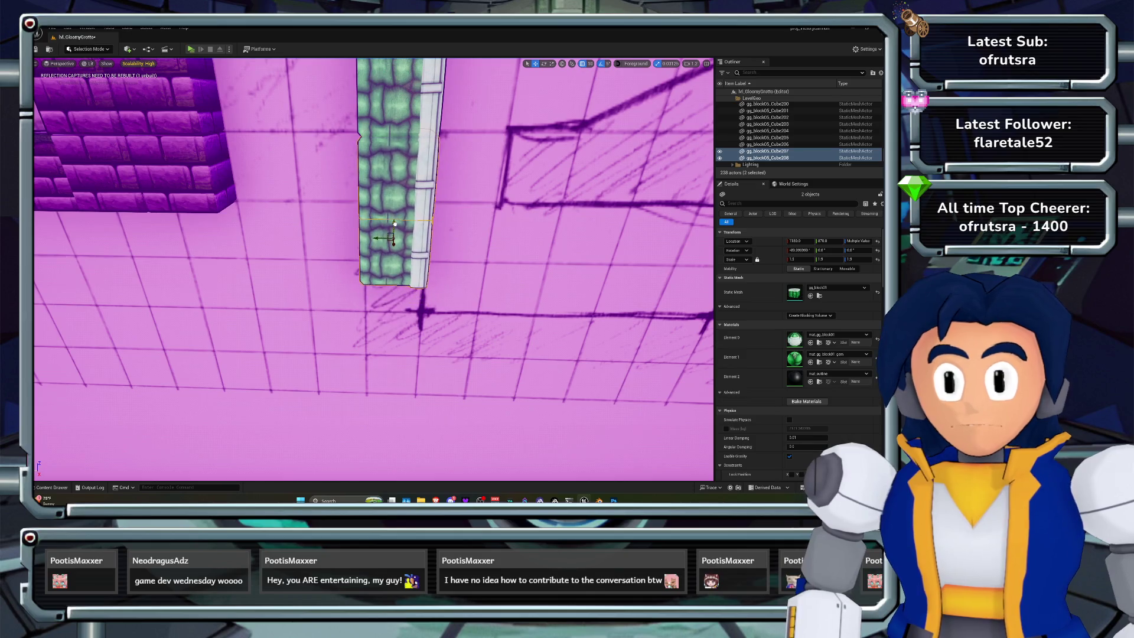
Duplicate the green pillar block so the column reaches the sketch's lower line
{"action": "left_click_drag", "start_coordinate": [395, 224], "coordinate": [372, 227], "text": "alt"}
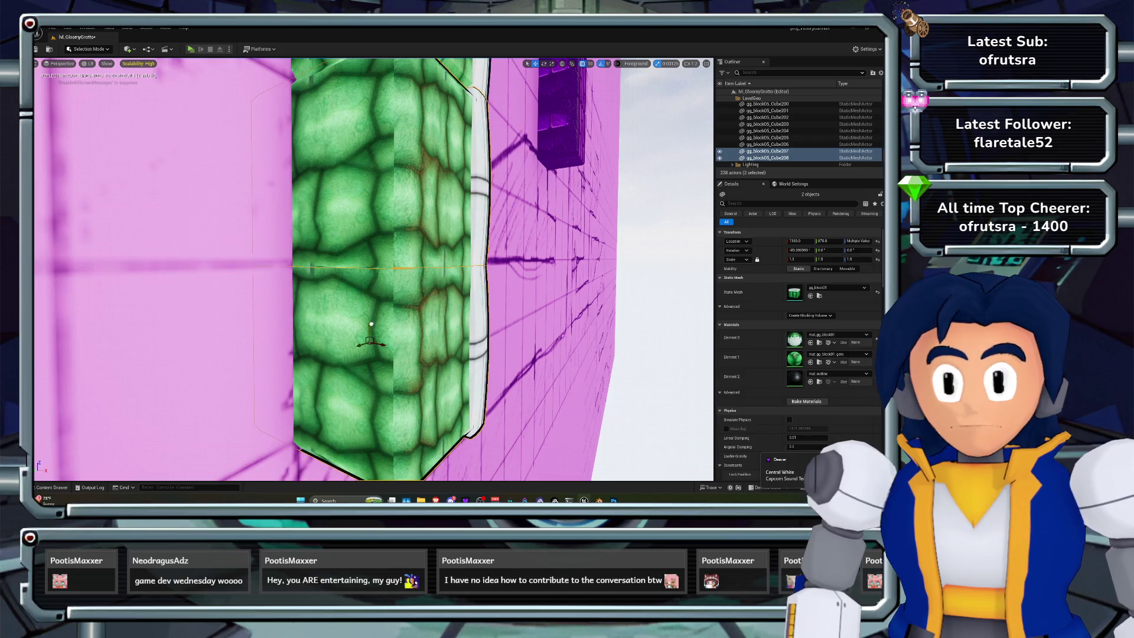
{"action": "left_click_drag", "start_coordinate": [372, 320], "coordinate": [335, 301], "text": "alt"}
{"action": "key", "text": "ctrl+d"}
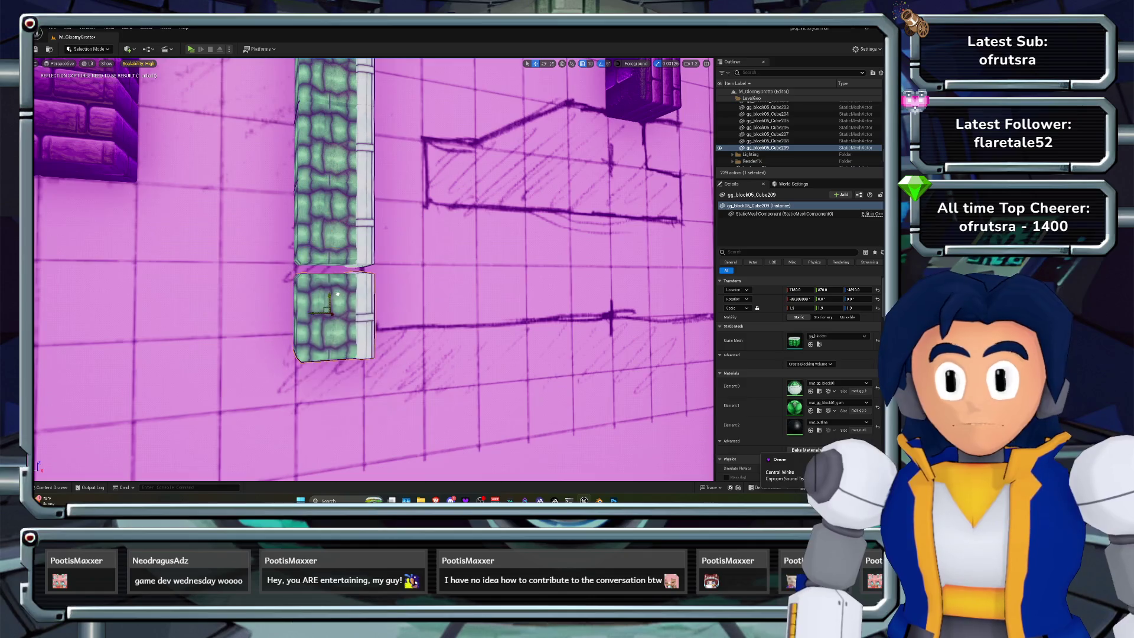
{"action": "key", "text": "f"}
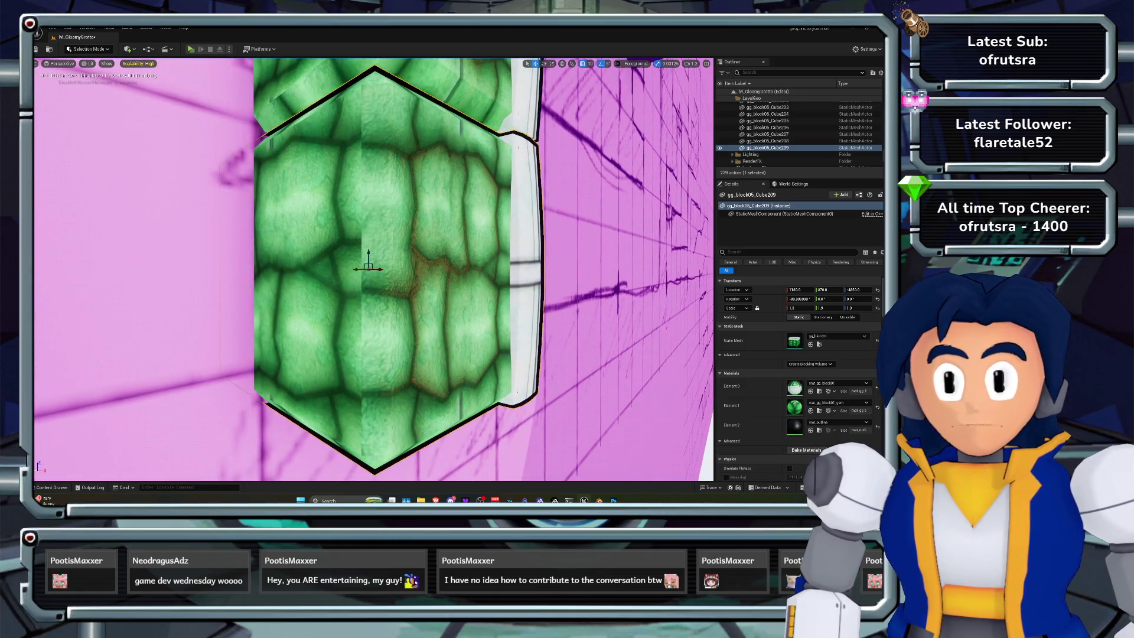
{"action": "scroll", "coordinate": [240, 279], "scroll_direction": "down", "scroll_amount": 5}
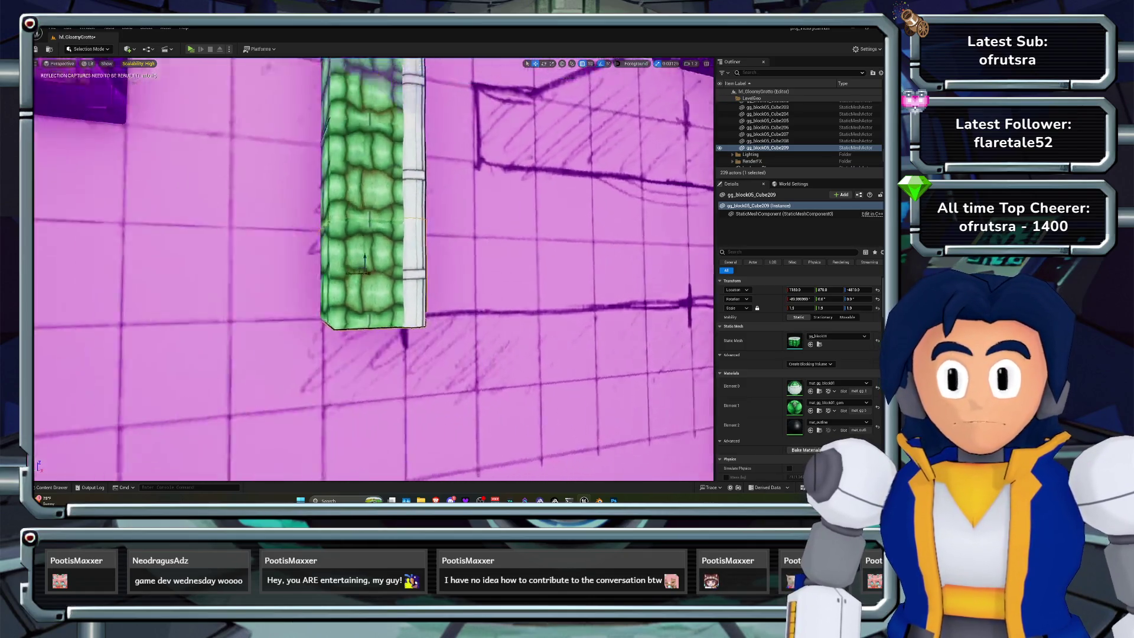
{"action": "left_click", "coordinate": [241, 278]}
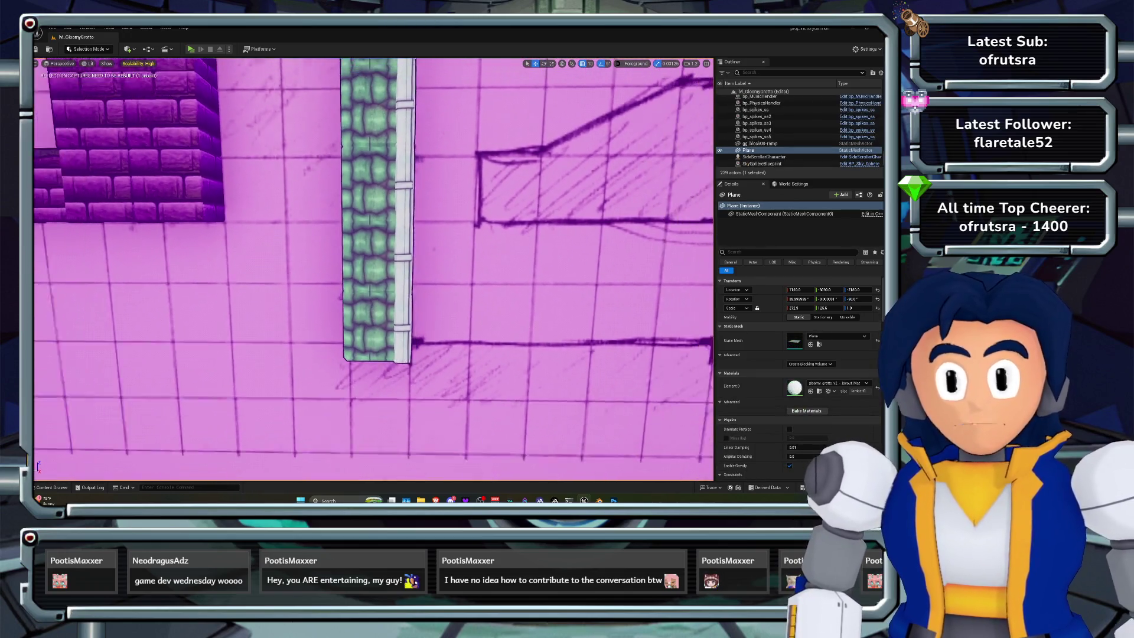
{"action": "scroll", "coordinate": [240, 279], "scroll_direction": "down", "scroll_amount": 5}
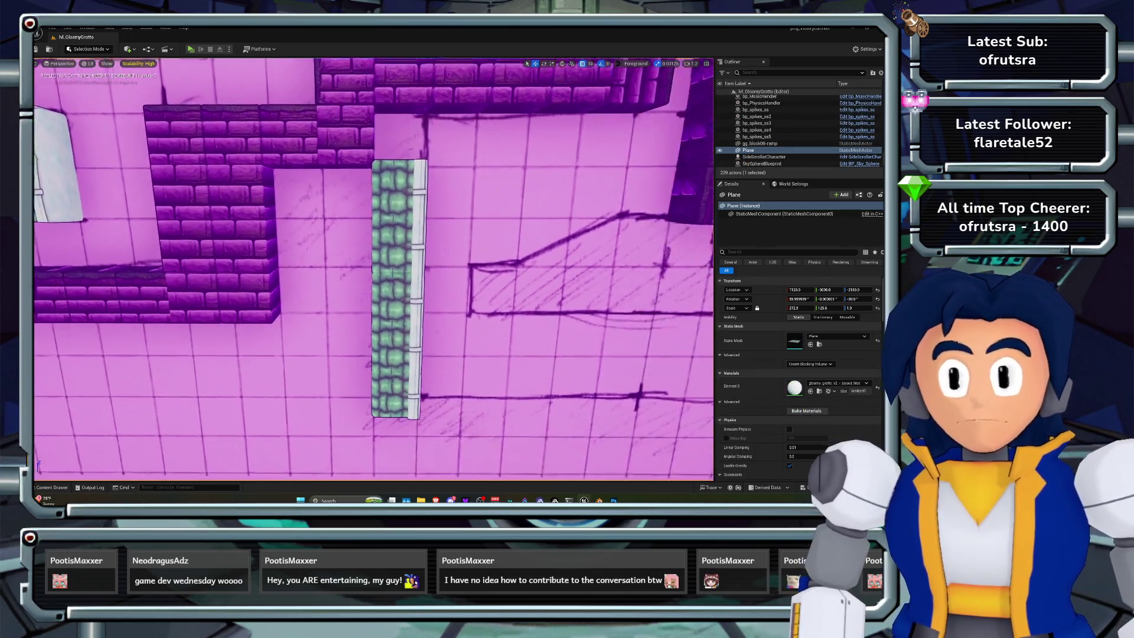
{"action": "scroll", "coordinate": [374, 268], "scroll_direction": "up", "scroll_amount": 5}
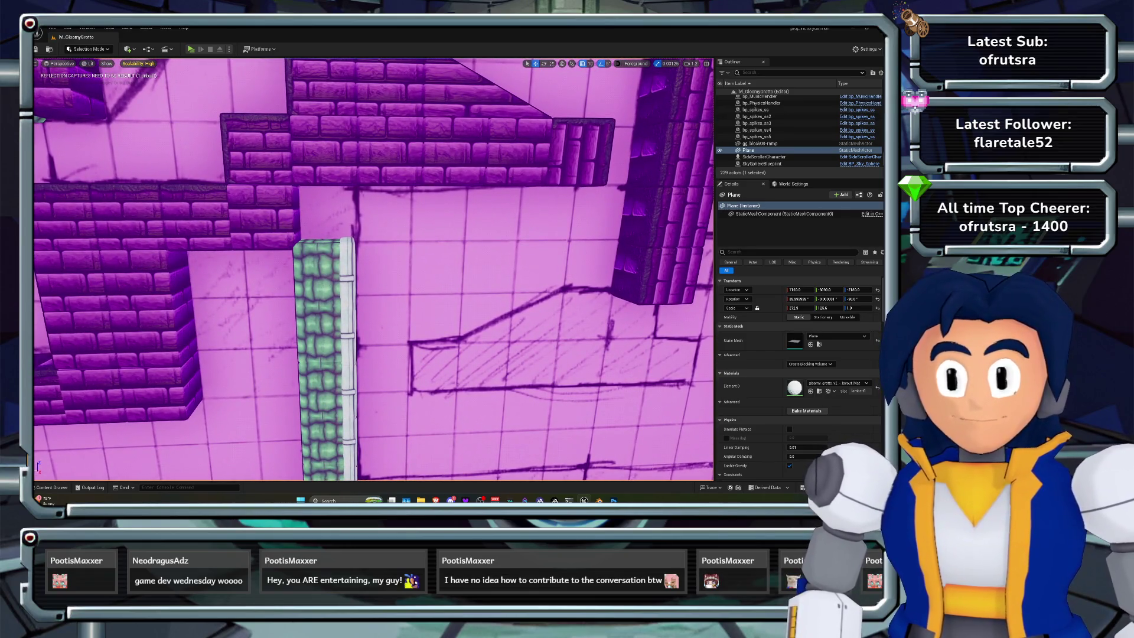
{"action": "left_click", "coordinate": [324, 151]}
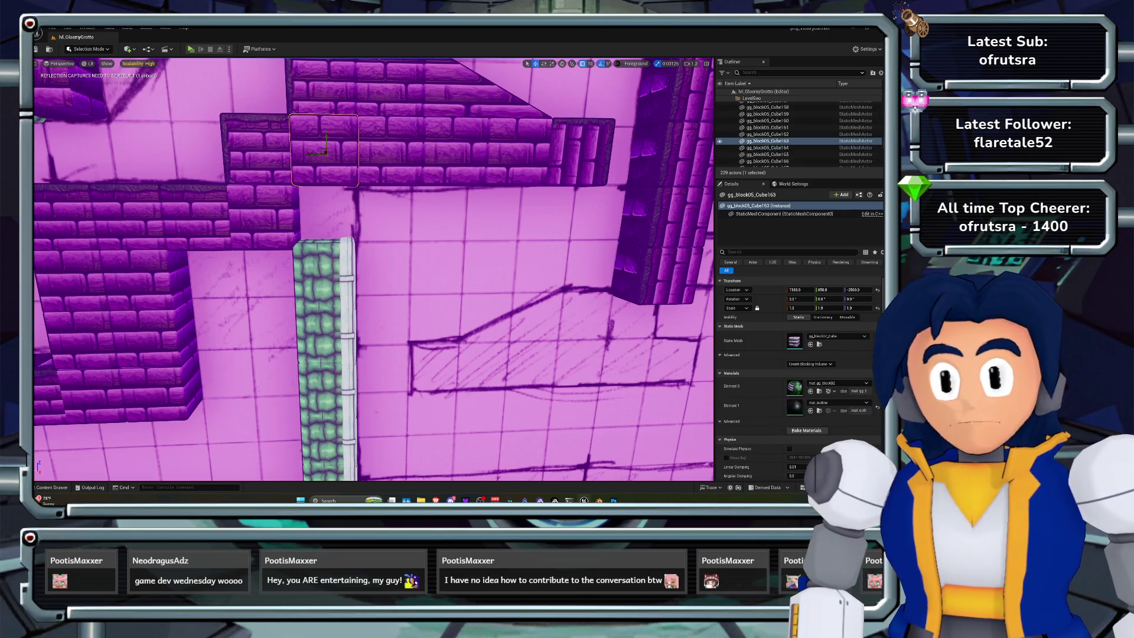
{"action": "left_click_drag", "start_coordinate": [326, 142], "coordinate": [339, 183]}
{"action": "scroll", "coordinate": [340, 200], "scroll_direction": "up", "scroll_amount": 10}
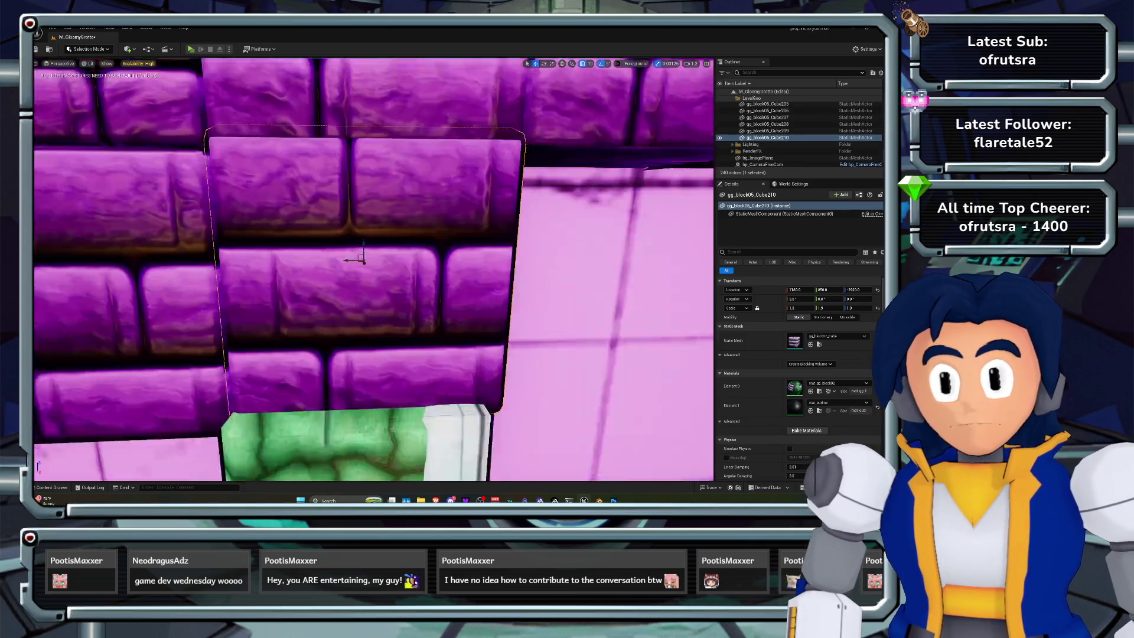
{"action": "scroll", "coordinate": [341, 236], "scroll_direction": "down", "scroll_amount": 6}
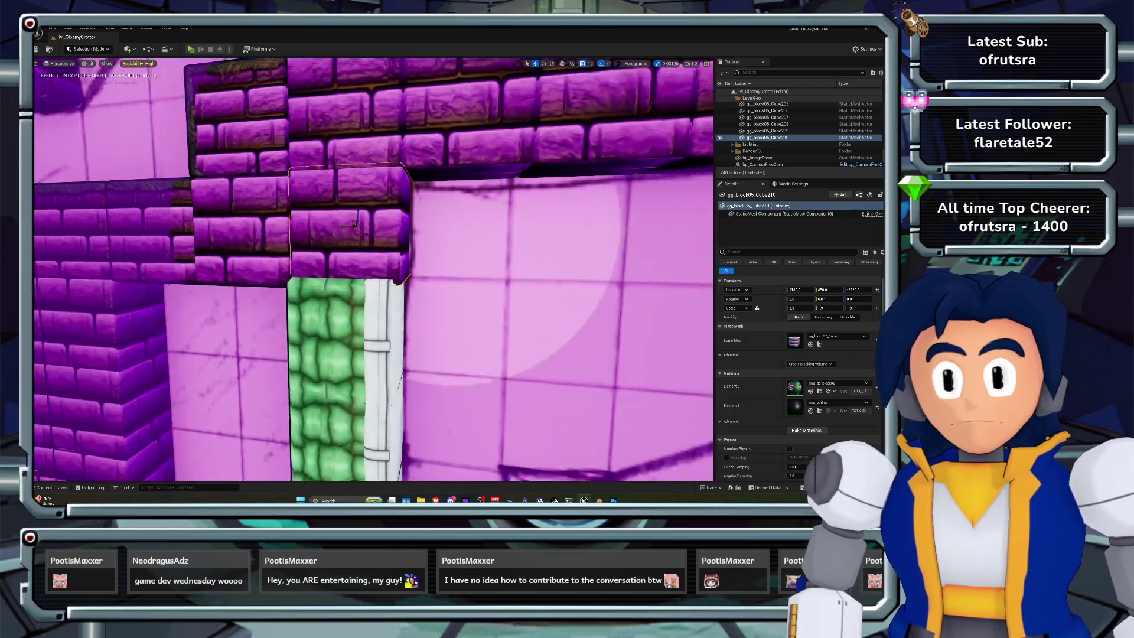
{"action": "left_click", "coordinate": [353, 307]}
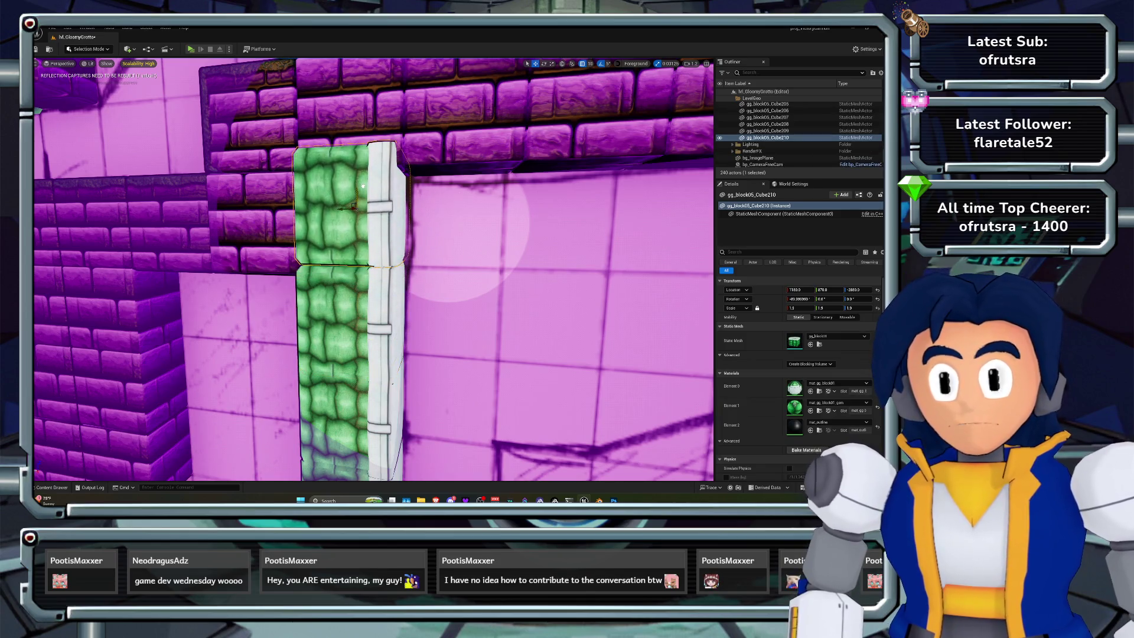
{"action": "scroll", "coordinate": [374, 269], "scroll_direction": "down", "scroll_amount": 3}
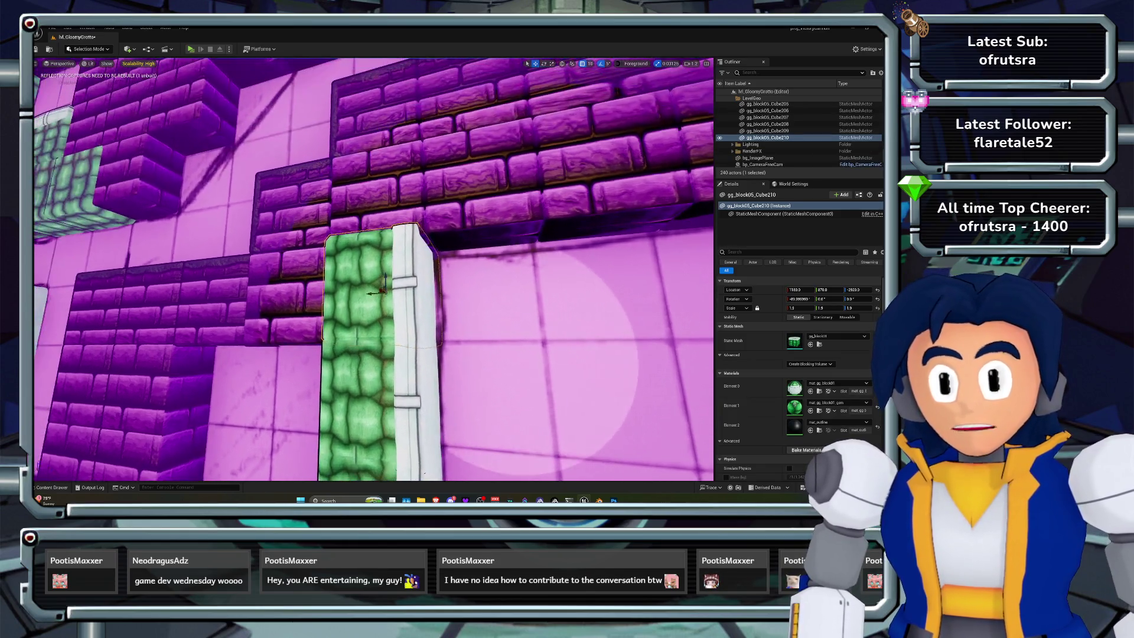
{"action": "scroll", "coordinate": [374, 269], "scroll_direction": "up", "scroll_amount": 5}
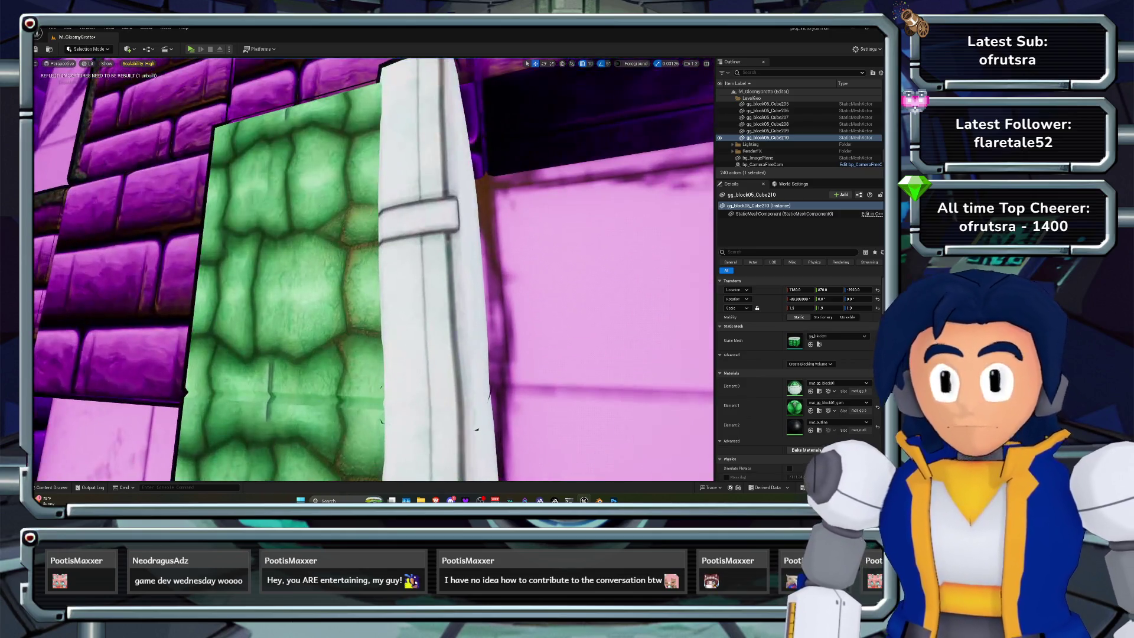
{"action": "mouse_move", "coordinate": [374, 269]}
{"action": "left_mouse_down"}
{"action": "mouse_move", "coordinate": [336, 278]}
{"action": "mouse_move", "coordinate": [390, 263]}
{"action": "mouse_move", "coordinate": [372, 269]}
{"action": "mouse_move", "coordinate": [390, 236]}
{"action": "mouse_move", "coordinate": [373, 184]}
{"action": "left_mouse_up"}
{"action": "scroll", "coordinate": [366, 267], "scroll_direction": "down", "scroll_amount": 5}
{"action": "left_click", "coordinate": [304, 89]}
Alt-drag a copy of the top-left green block beside the tall pillar
{"action": "left_click_drag", "start_coordinate": [304, 89], "coordinate": [327, 75]}
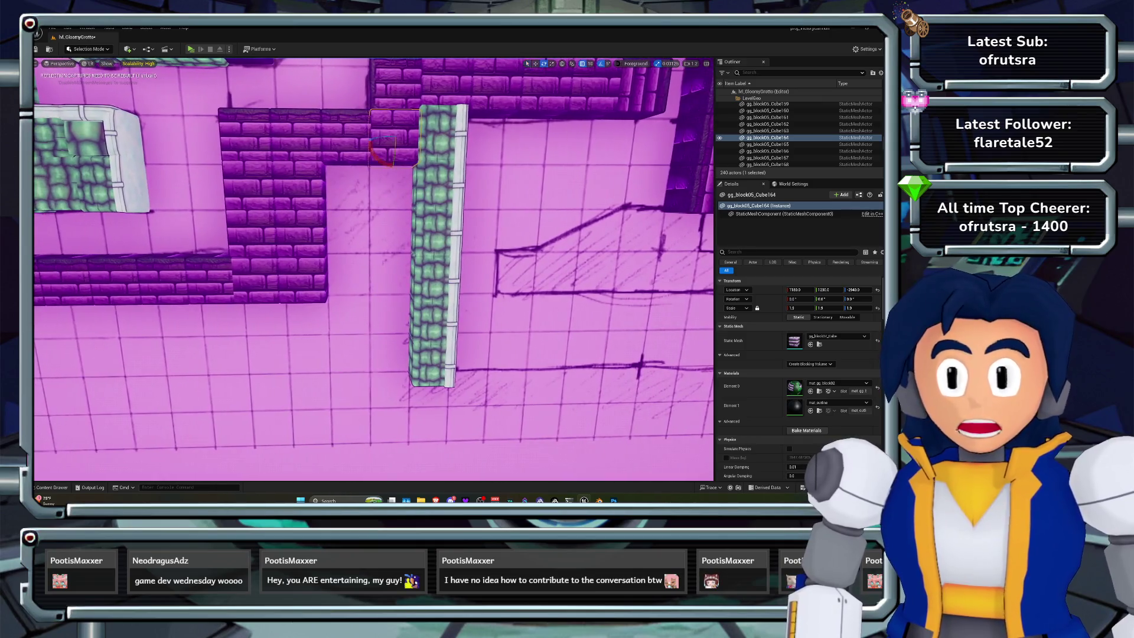
{"action": "left_click", "coordinate": [178, 118]}
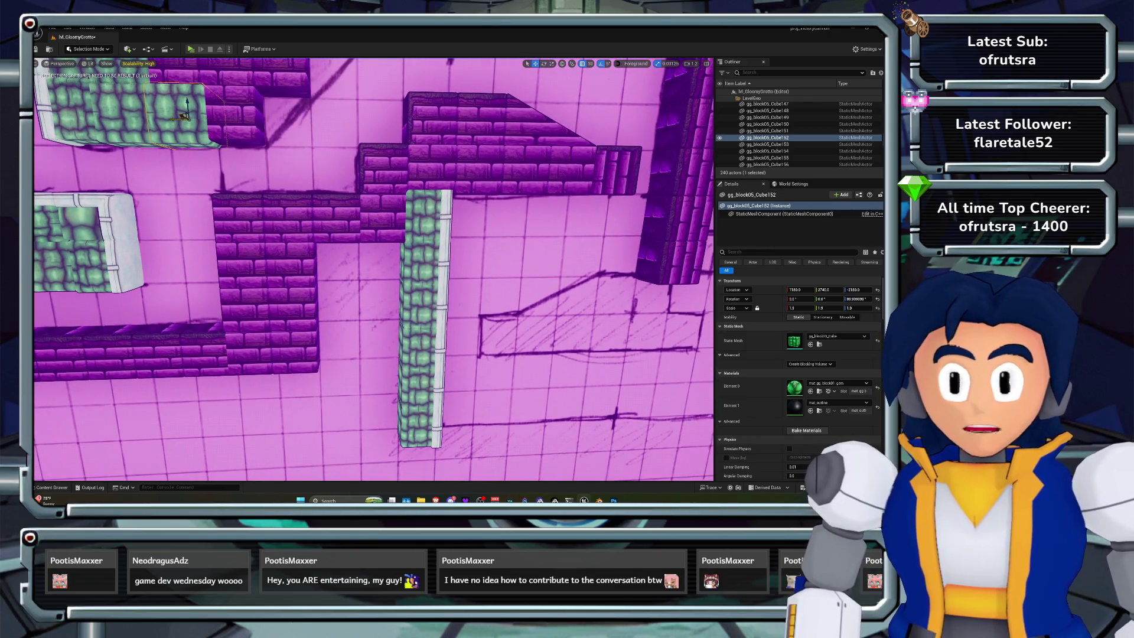
{"action": "left_click_drag", "start_coordinate": [184, 116], "coordinate": [230, 175]}
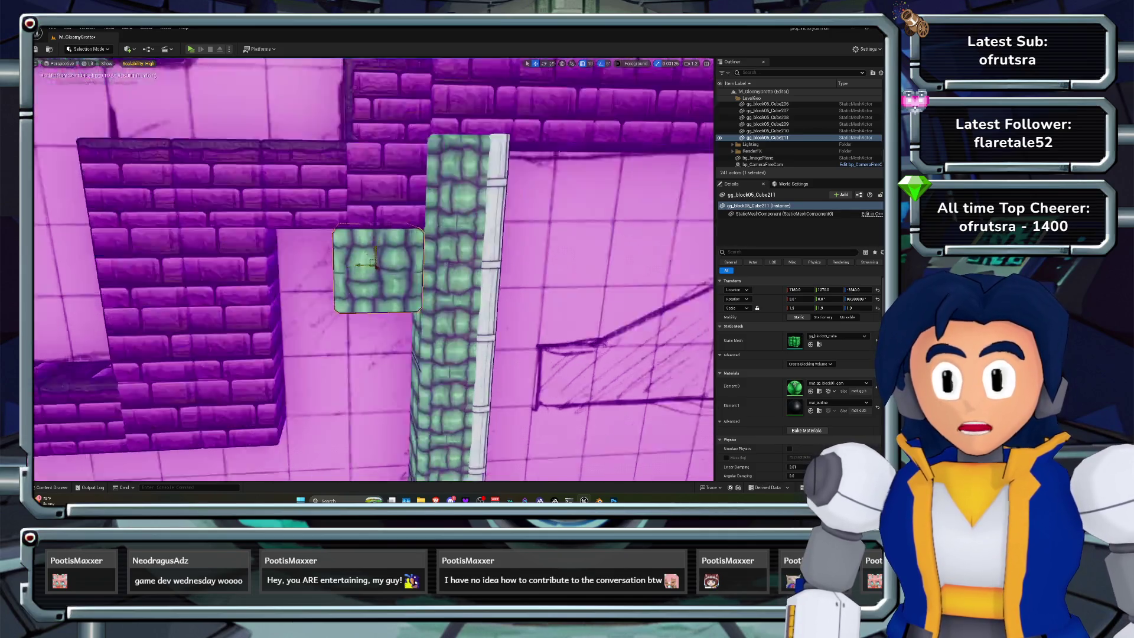
{"action": "key", "text": "f"}
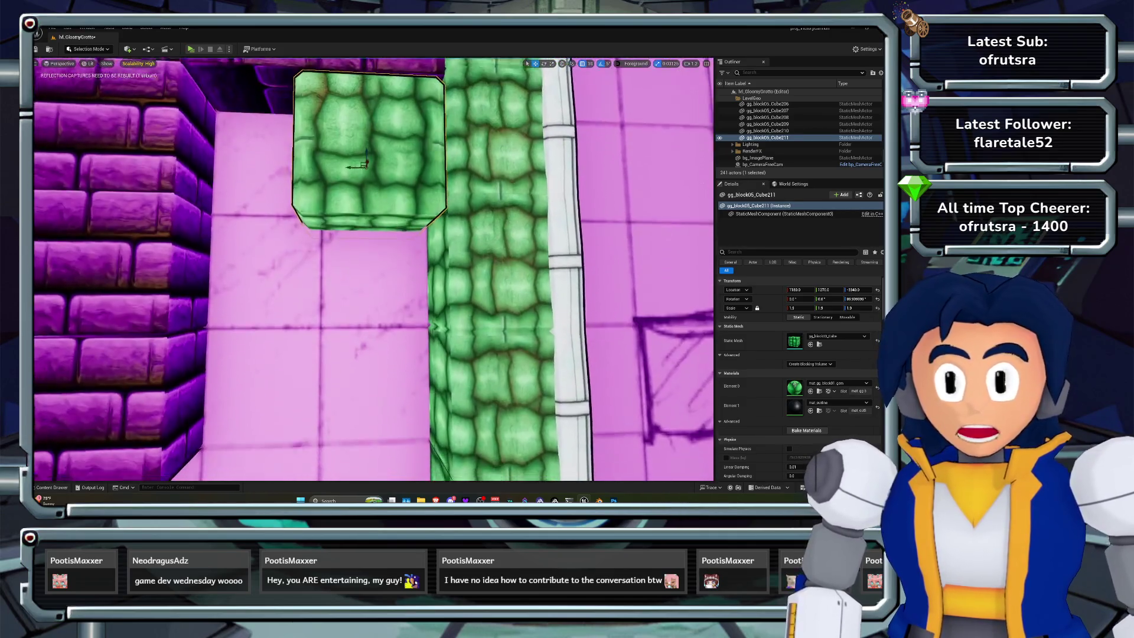
{"action": "key", "text": "a"}
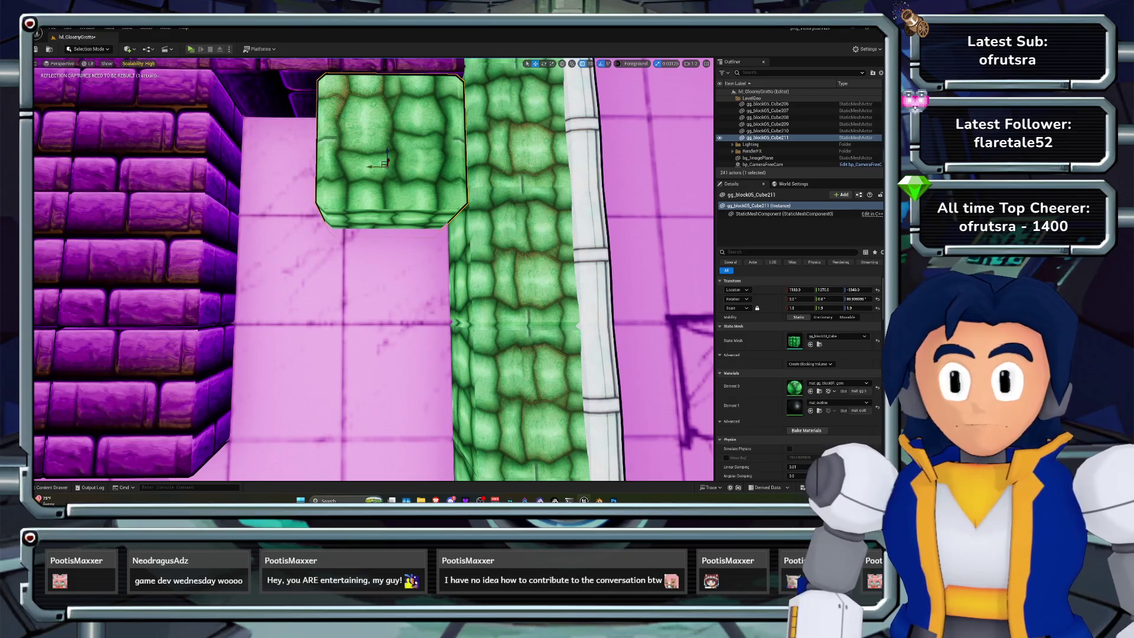
{"action": "key", "text": "w"}
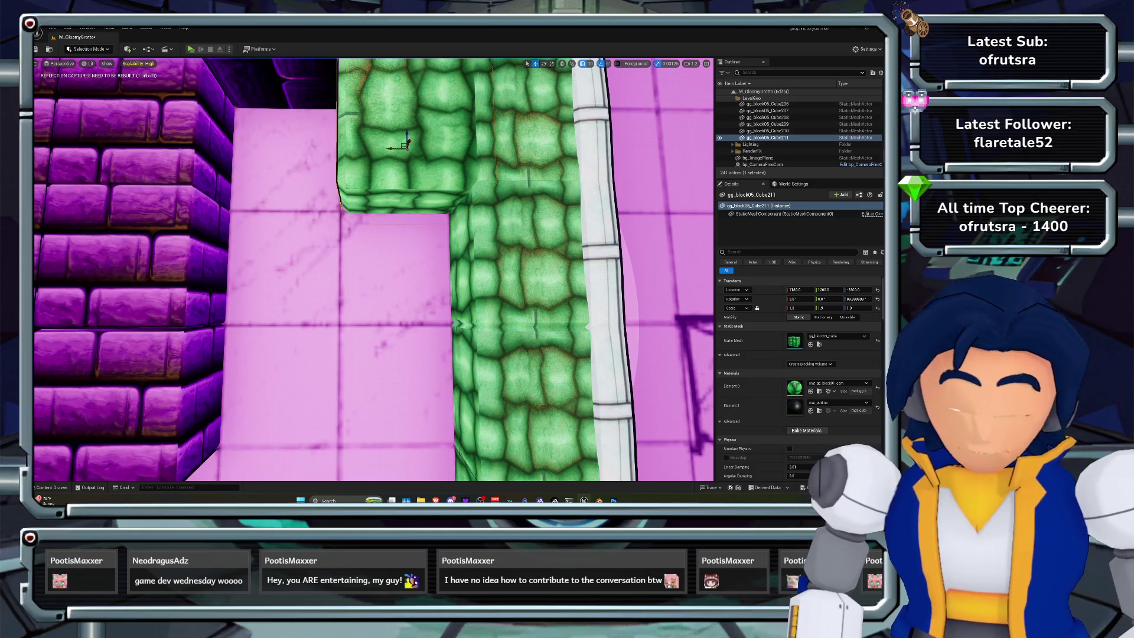
{"action": "key", "text": "w"}
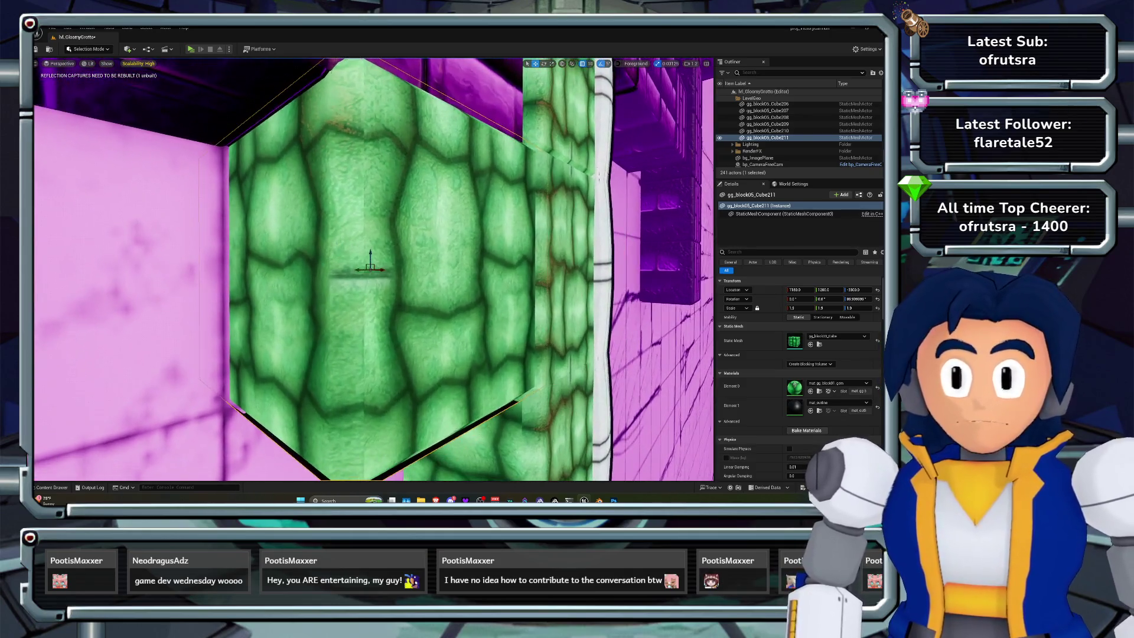
{"action": "key", "text": "w"}
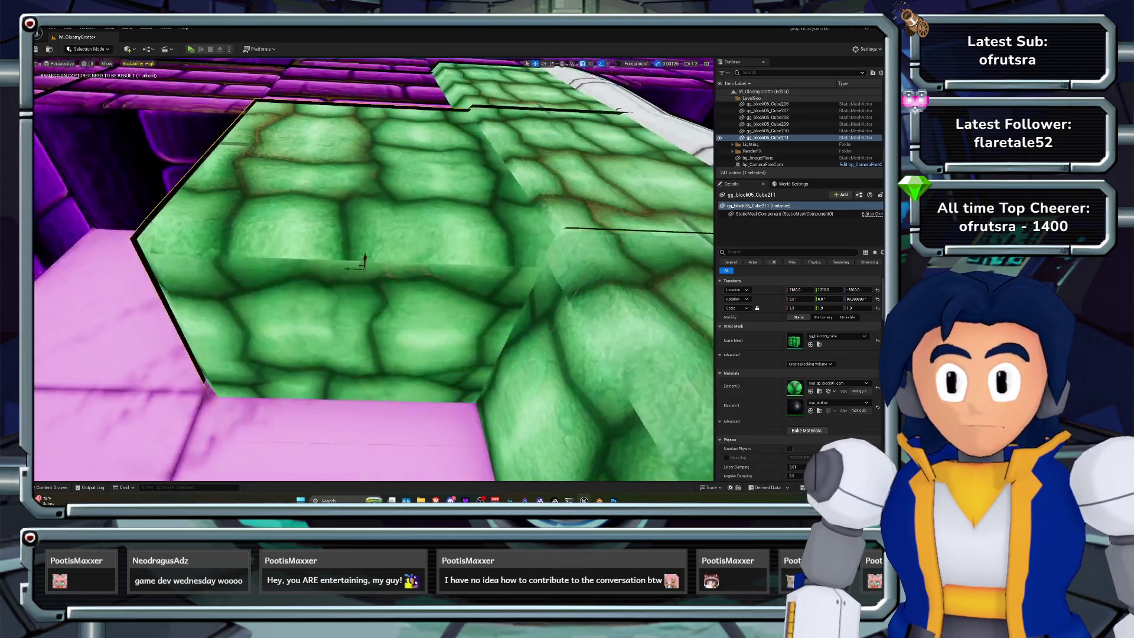
{"action": "key", "text": "w"}
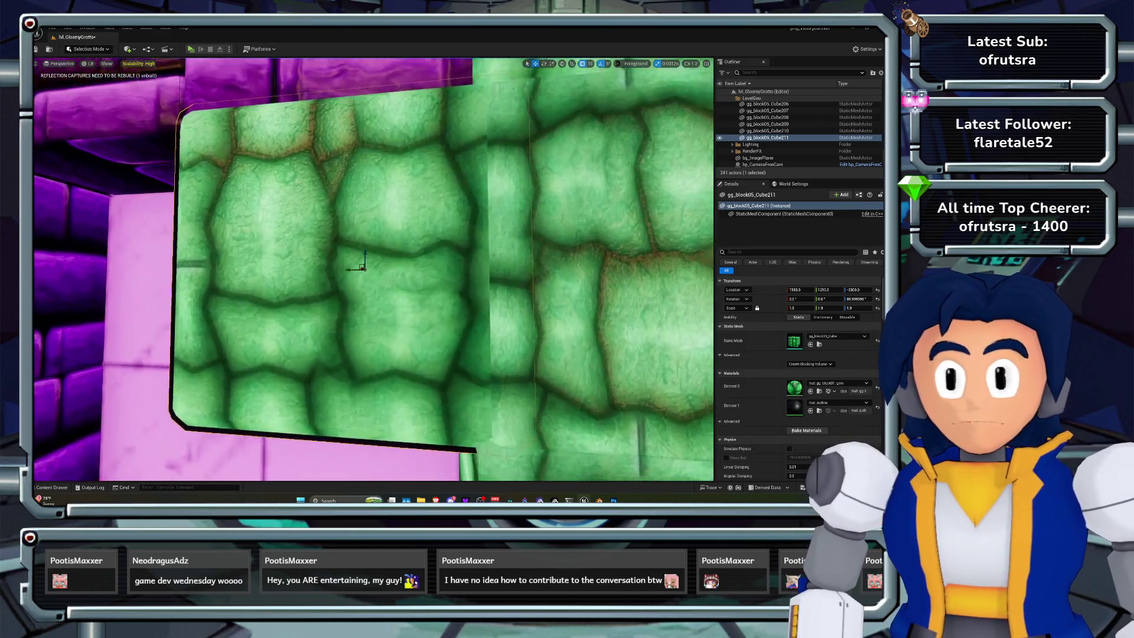
{"action": "key", "text": "s"}
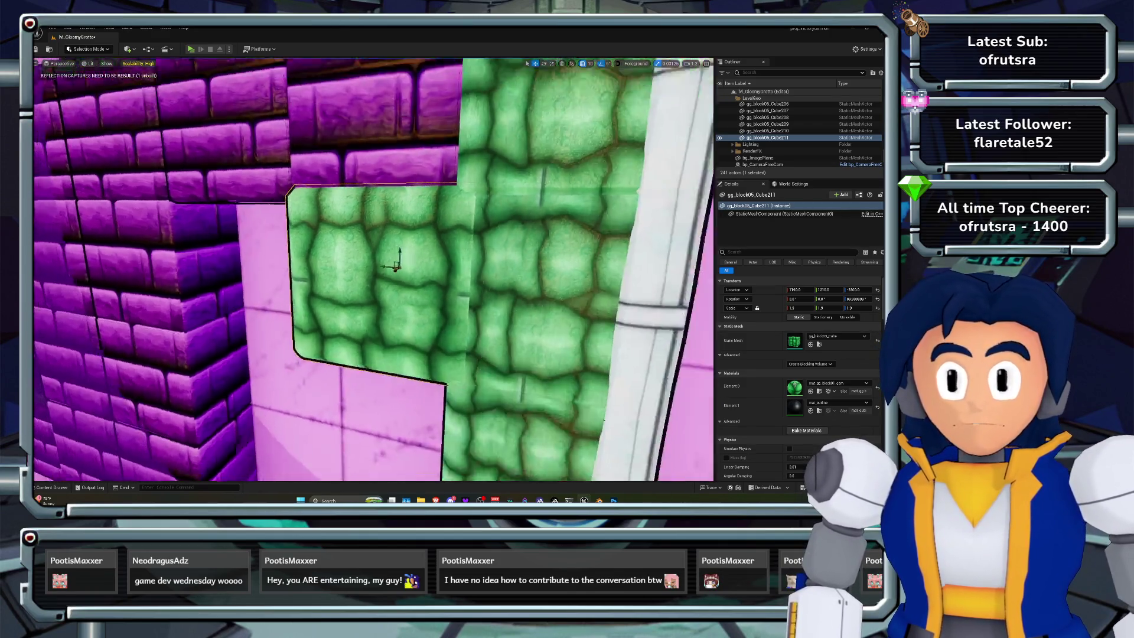
{"action": "key", "text": "d"}
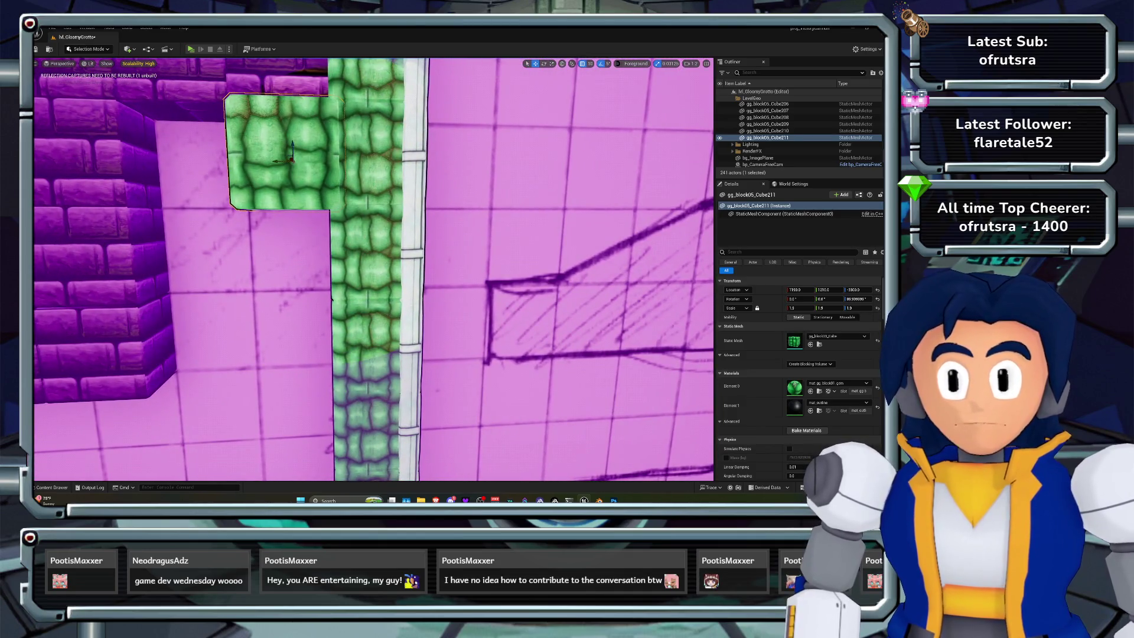
{"action": "key", "text": "a"}
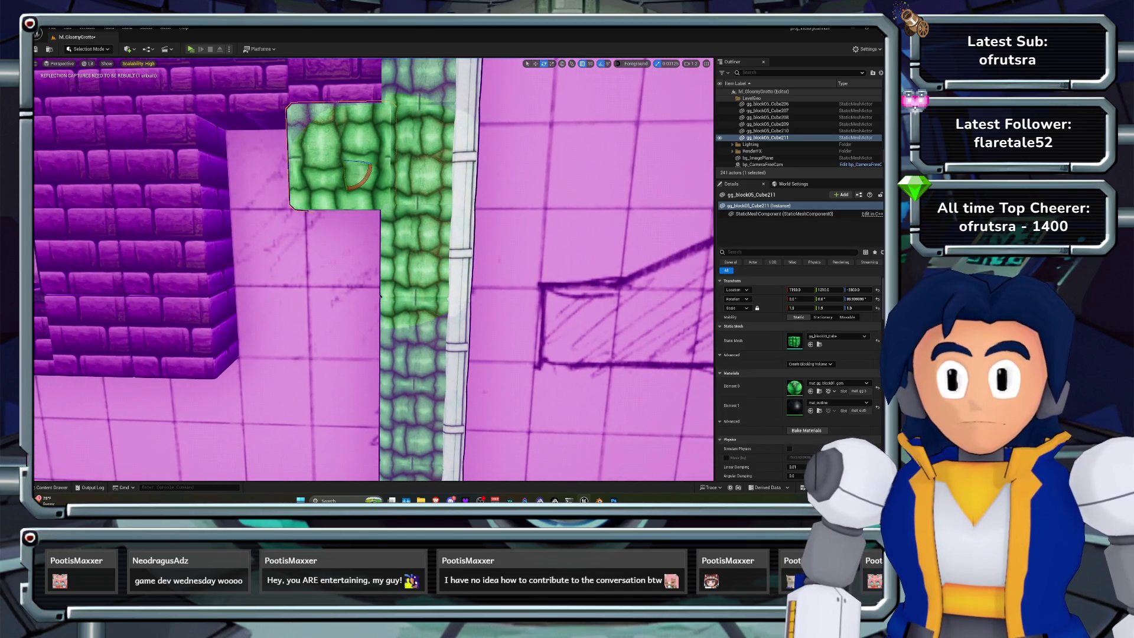
Rotate the new green block 90 degrees and lower it slightly into place
{"action": "left_click_drag", "start_coordinate": [365, 175], "coordinate": [369, 158]}
{"action": "key", "text": "w"}
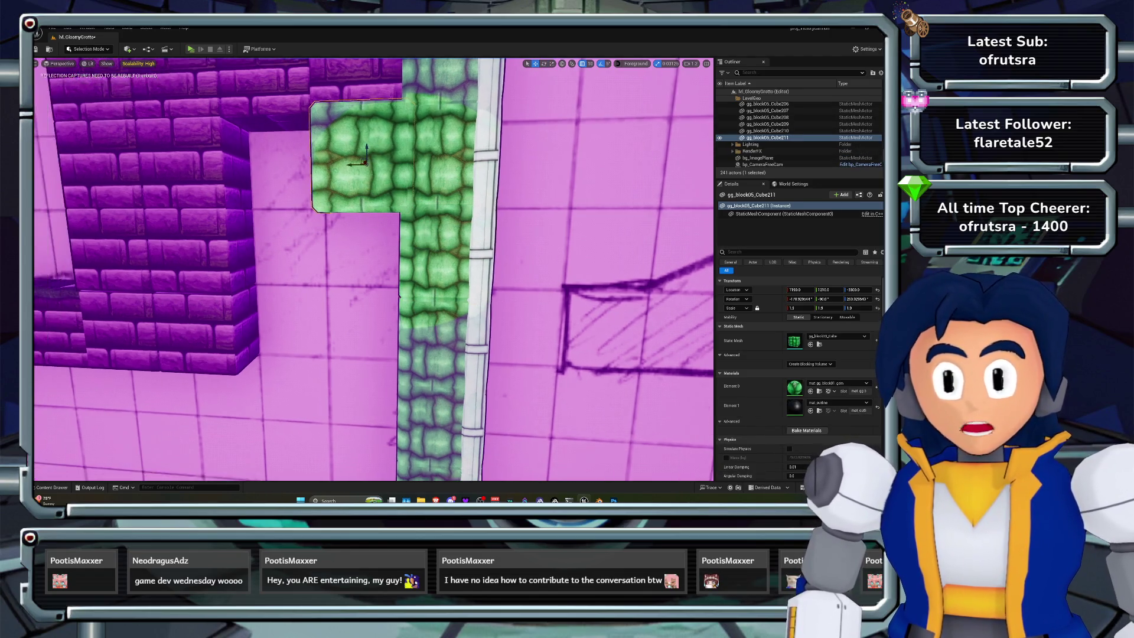
{"action": "left_click_drag", "start_coordinate": [329, 164], "coordinate": [325, 165]}
{"action": "key", "text": "ctrl+z"}
{"action": "left_click_drag", "start_coordinate": [346, 155], "coordinate": [316, 165]}
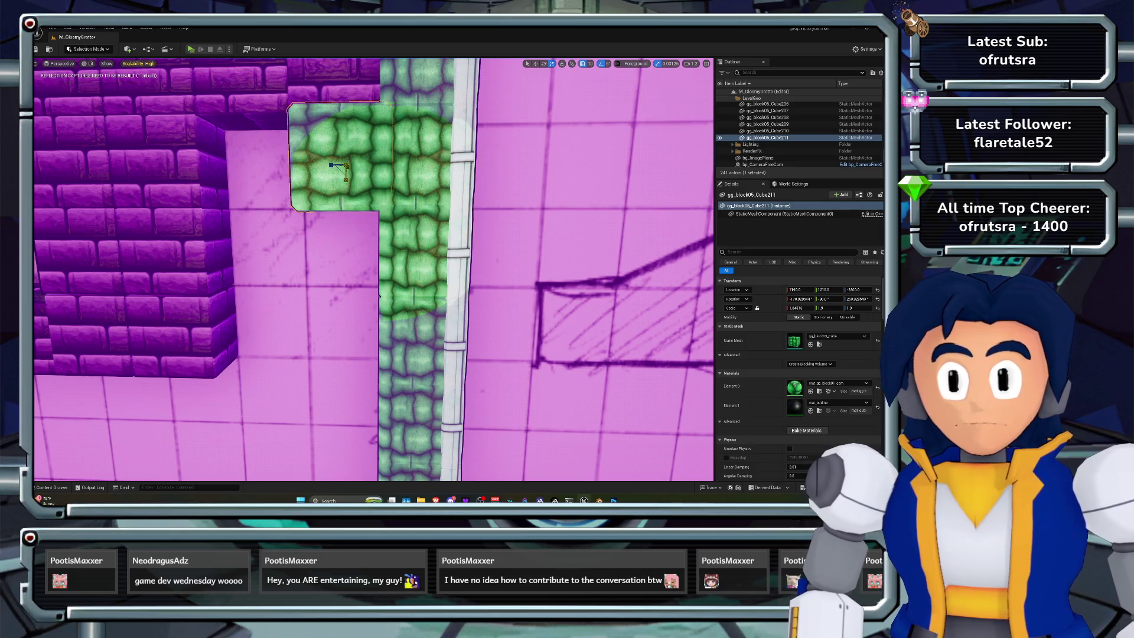
{"action": "key", "text": "w"}
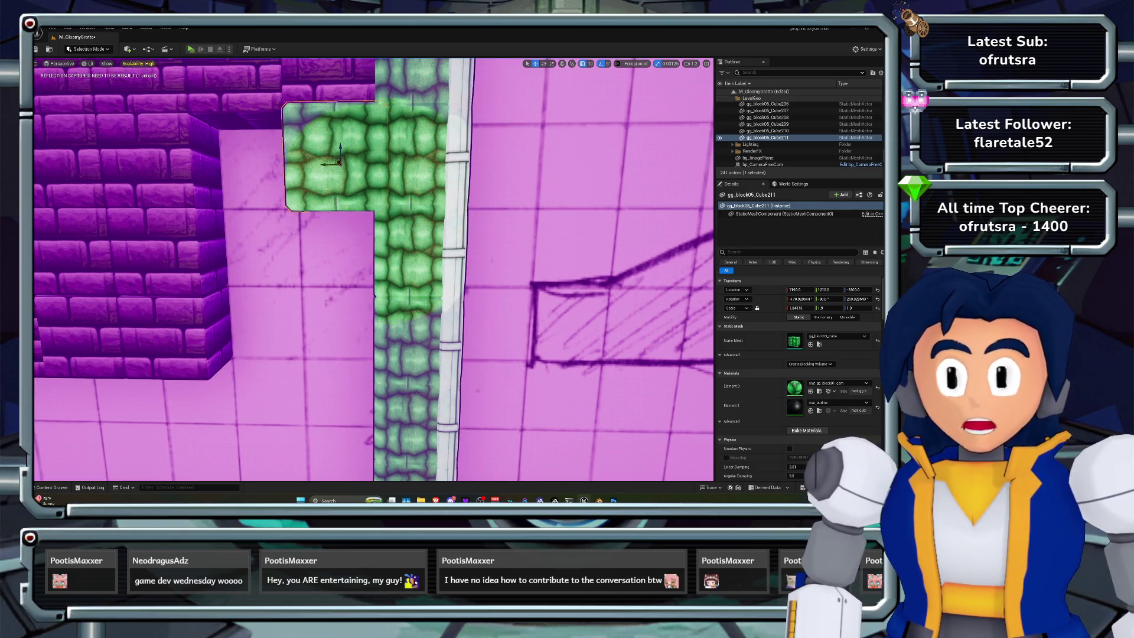
{"action": "key", "text": "Left"}
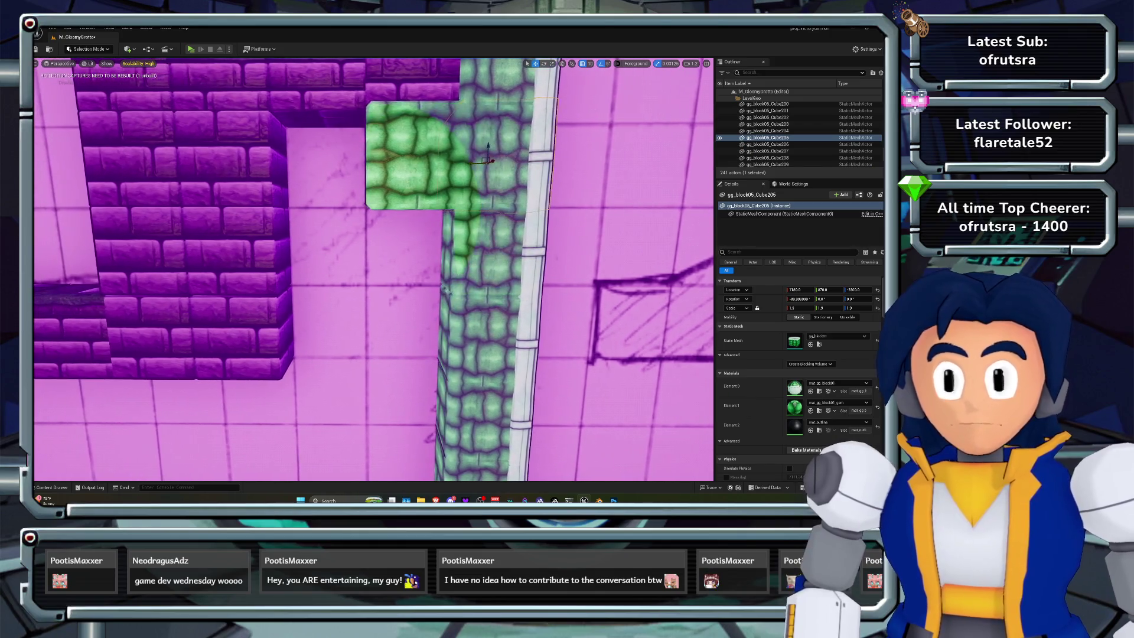
Copy the green block down below itself and raise the copy slightly to stack them
{"action": "left_click_drag", "start_coordinate": [412, 148], "coordinate": [410, 234], "text": "alt"}
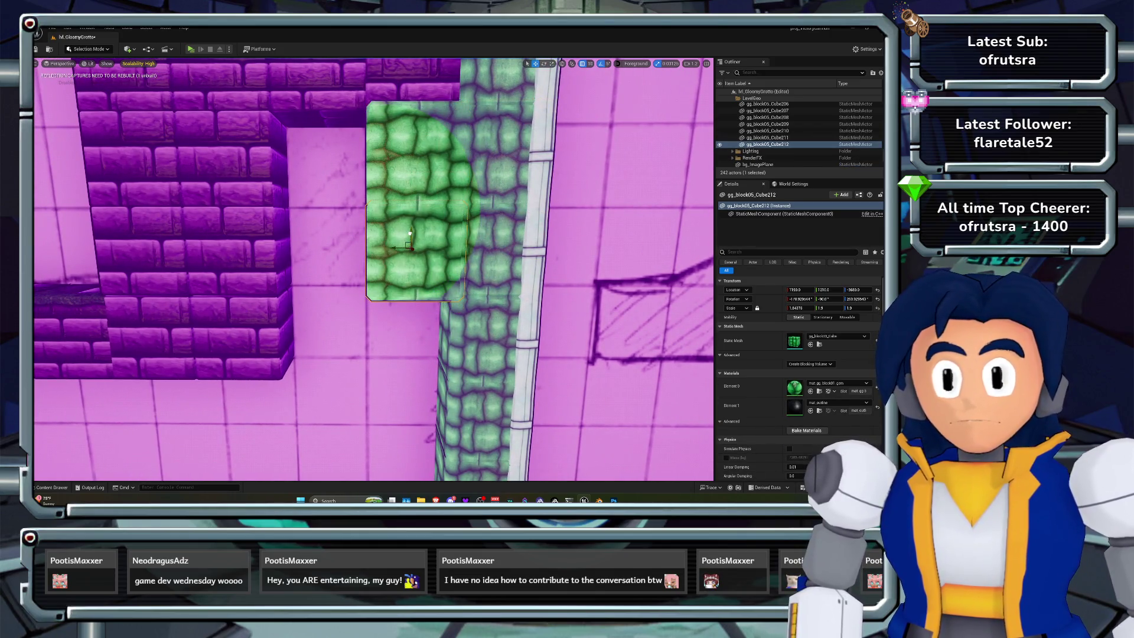
{"action": "key", "text": "Up"}
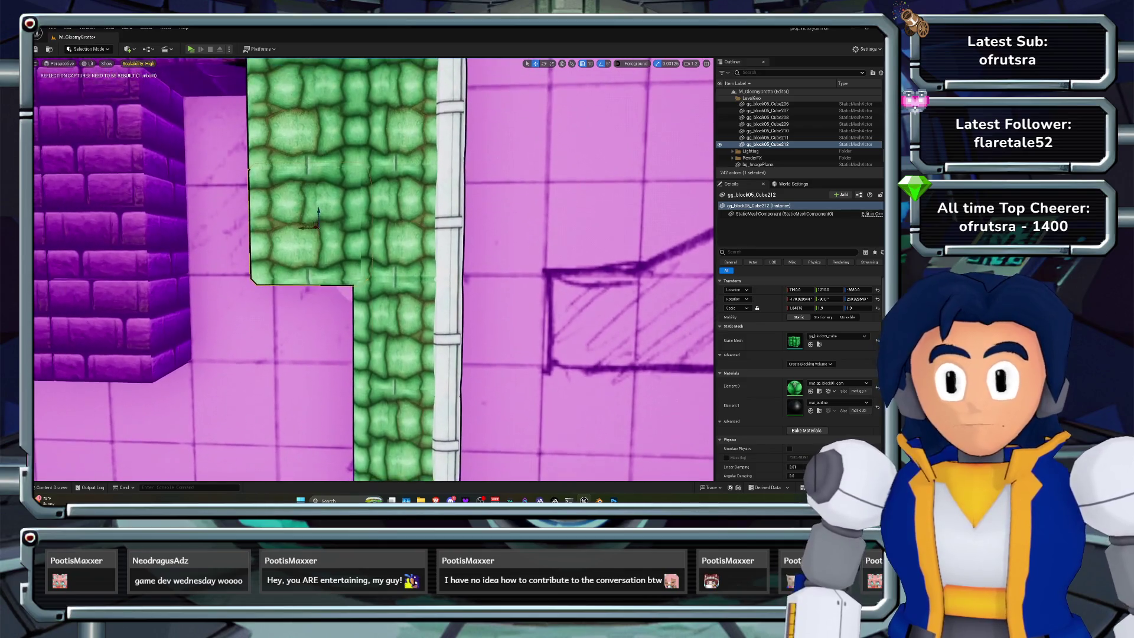
{"action": "left_click_drag", "start_coordinate": [318, 210], "coordinate": [318, 205]}
{"action": "key", "text": "Down"}
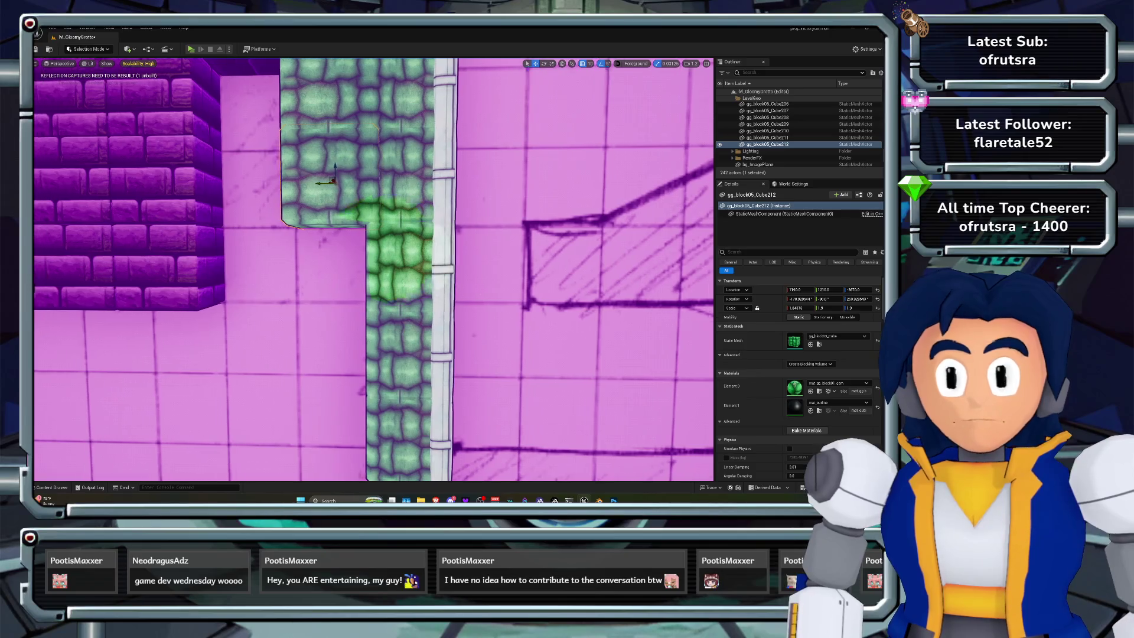
{"action": "left_click", "coordinate": [768, 137]}
{"action": "key", "text": "f"}
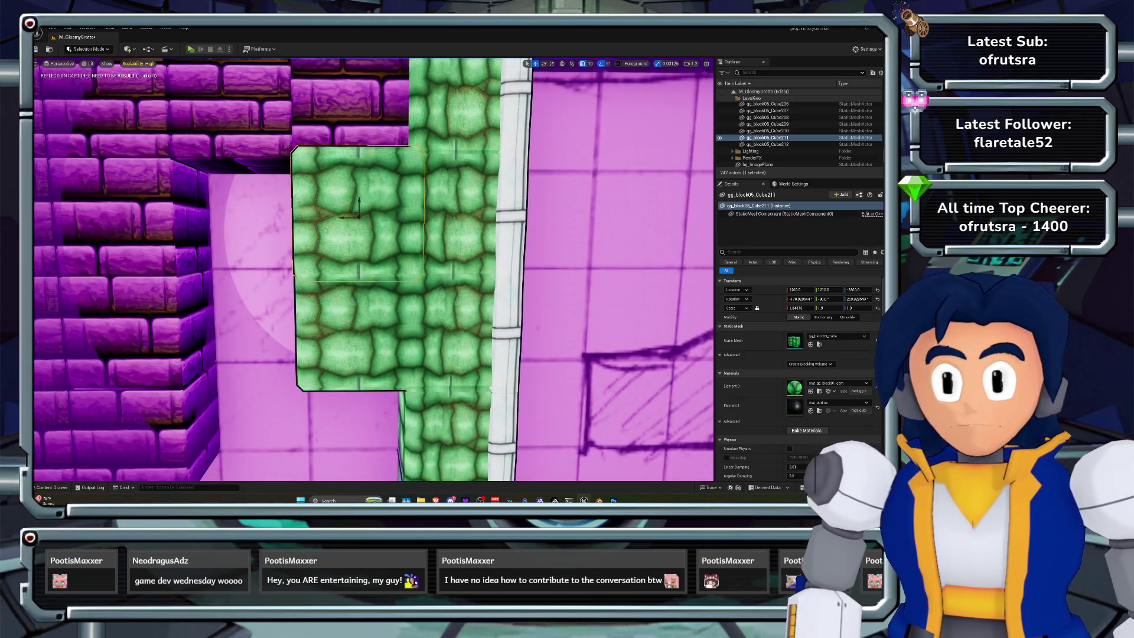
{"action": "left_click", "coordinate": [767, 144]}
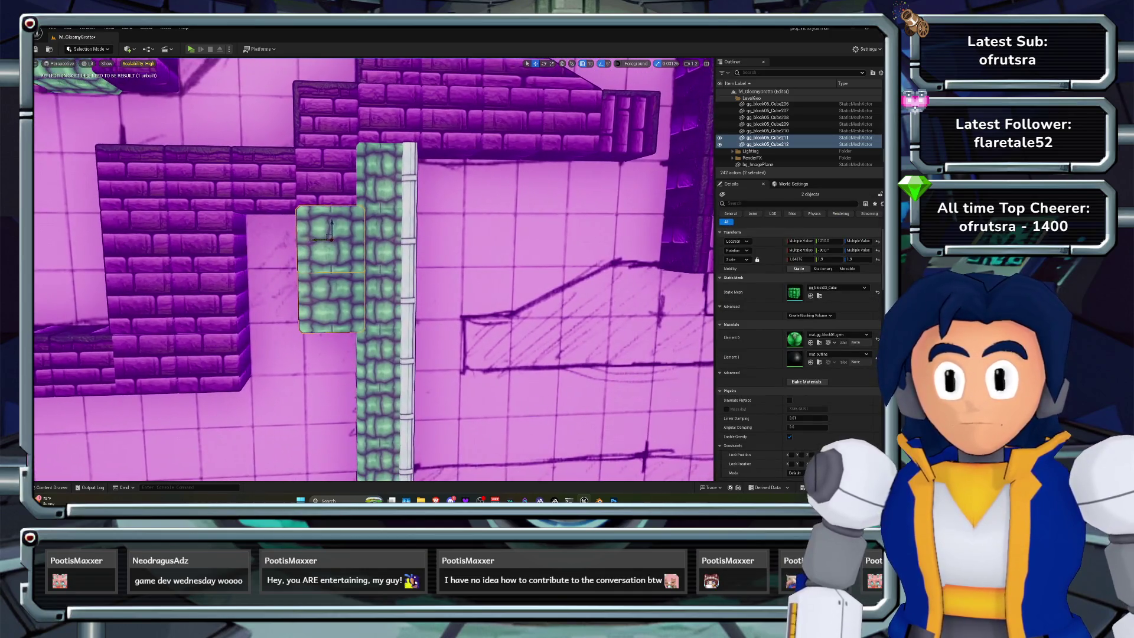
Duplicate the two green blocks and Alt-drag the upper copy down below the wall
{"action": "key", "text": "ctrl+v"}
{"action": "key", "text": "f"}
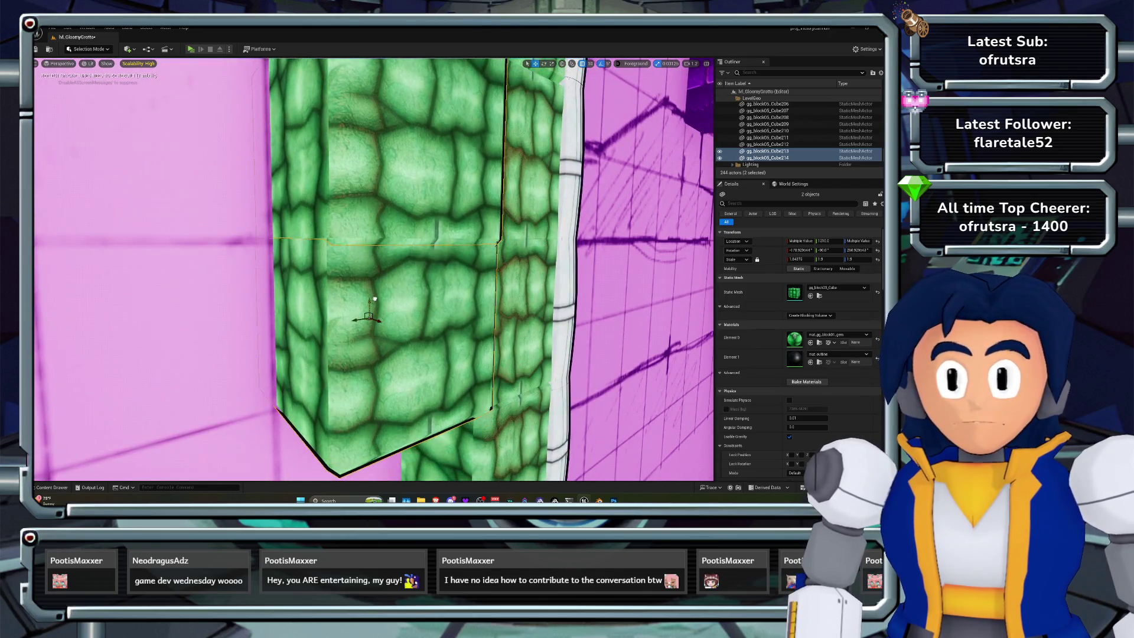
{"action": "scroll", "coordinate": [374, 269], "scroll_direction": "down", "scroll_amount": 5}
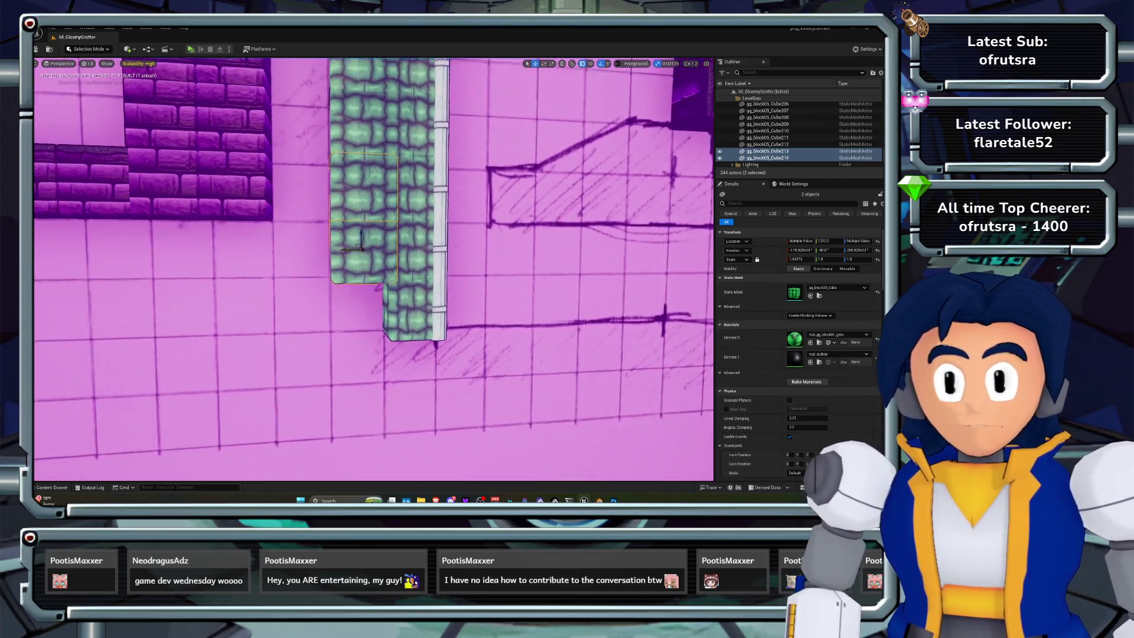
{"action": "left_click", "coordinate": [372, 227]}
{"action": "left_click_drag", "start_coordinate": [370, 216], "coordinate": [369, 344], "text": "alt"}
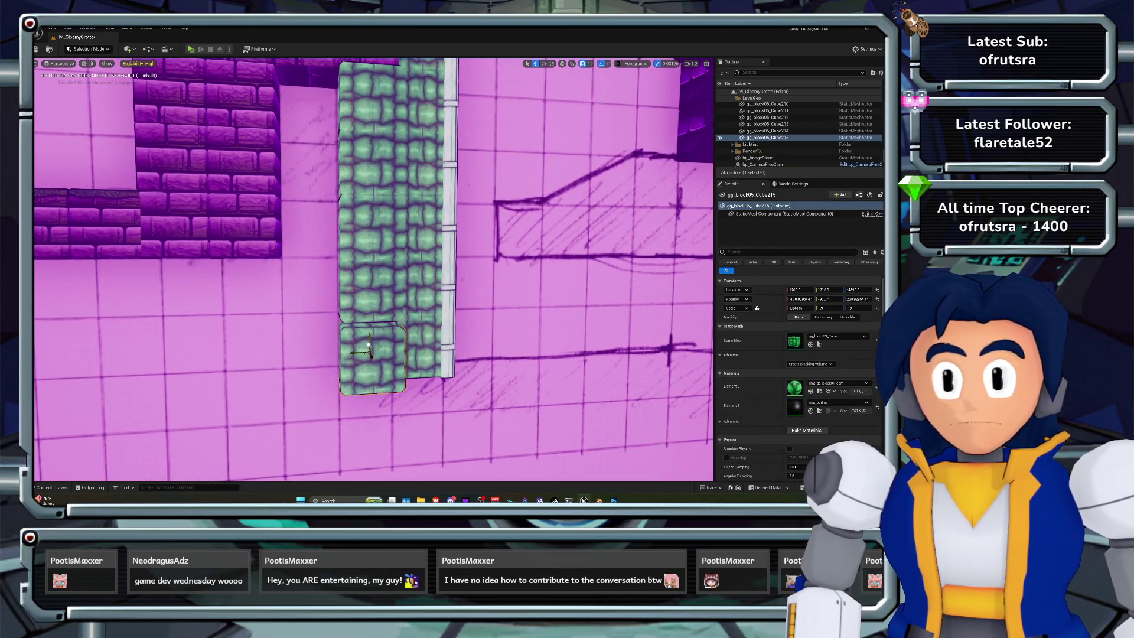
{"action": "key", "text": "f"}
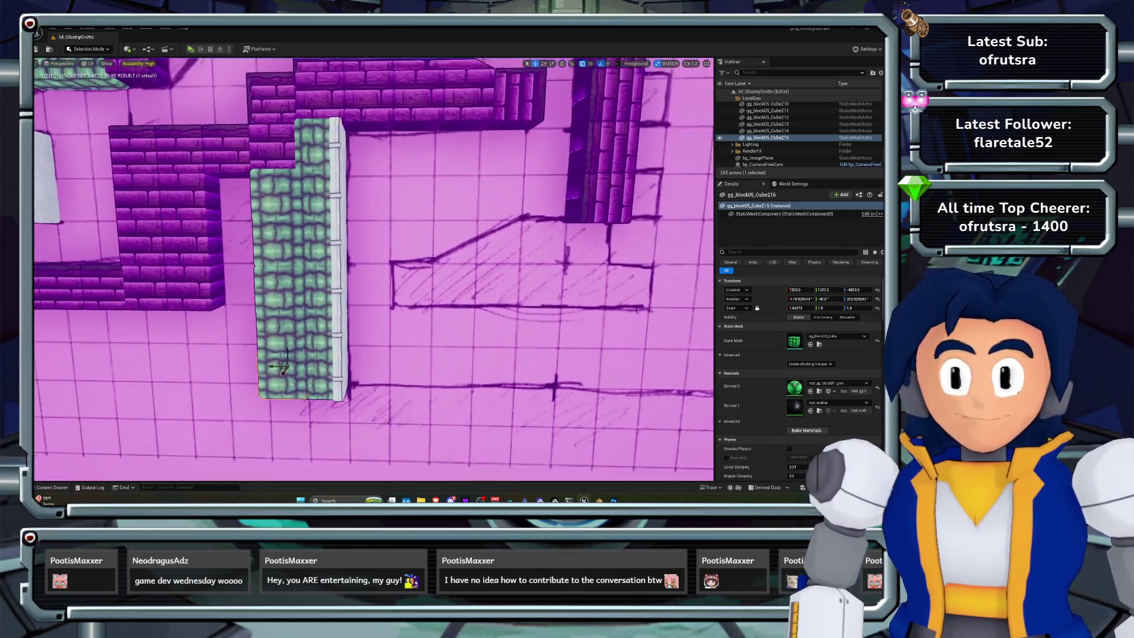
Slide the green cube right and rotate it so its trim faces up
{"action": "left_click", "coordinate": [302, 284]}
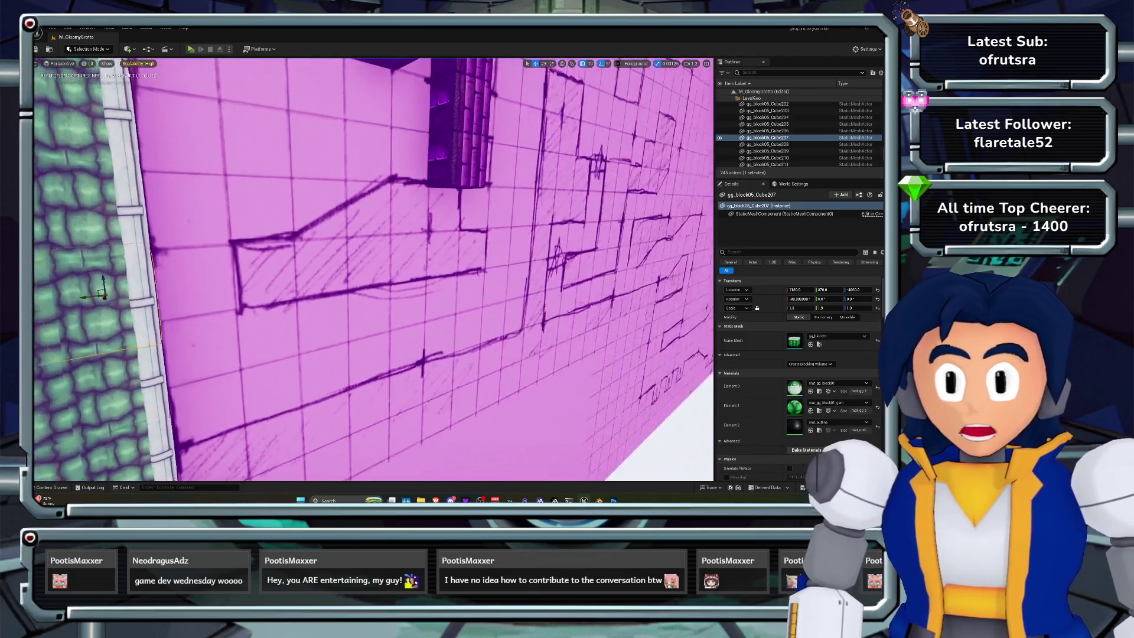
{"action": "left_click_drag", "start_coordinate": [310, 264], "coordinate": [381, 260]}
{"action": "key", "text": "e"}
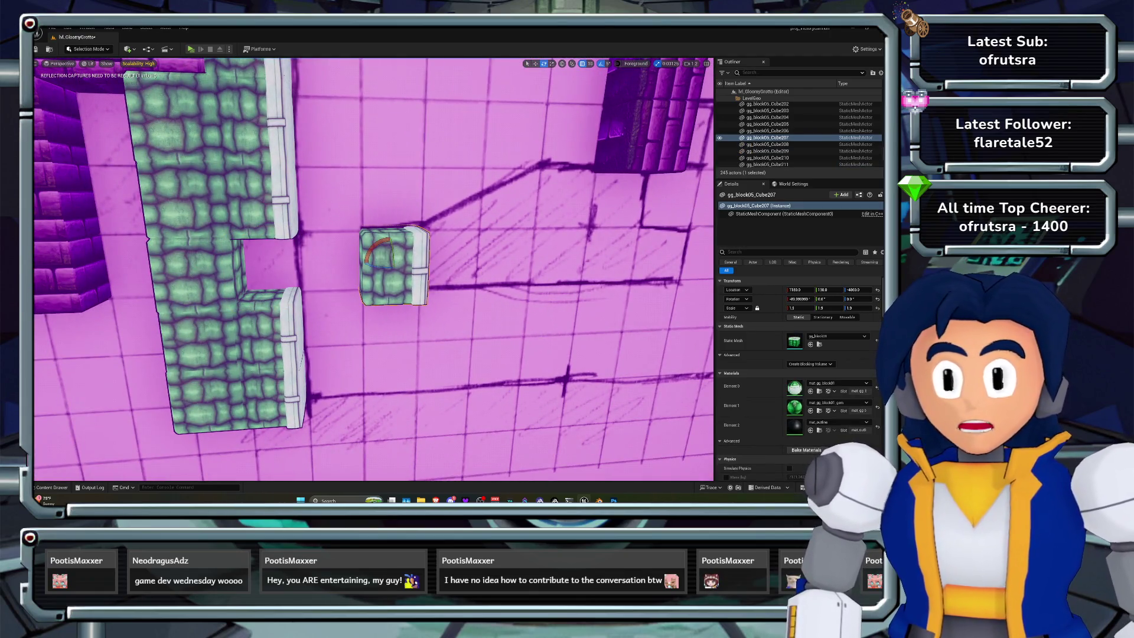
{"action": "key", "text": "ctrl+z"}
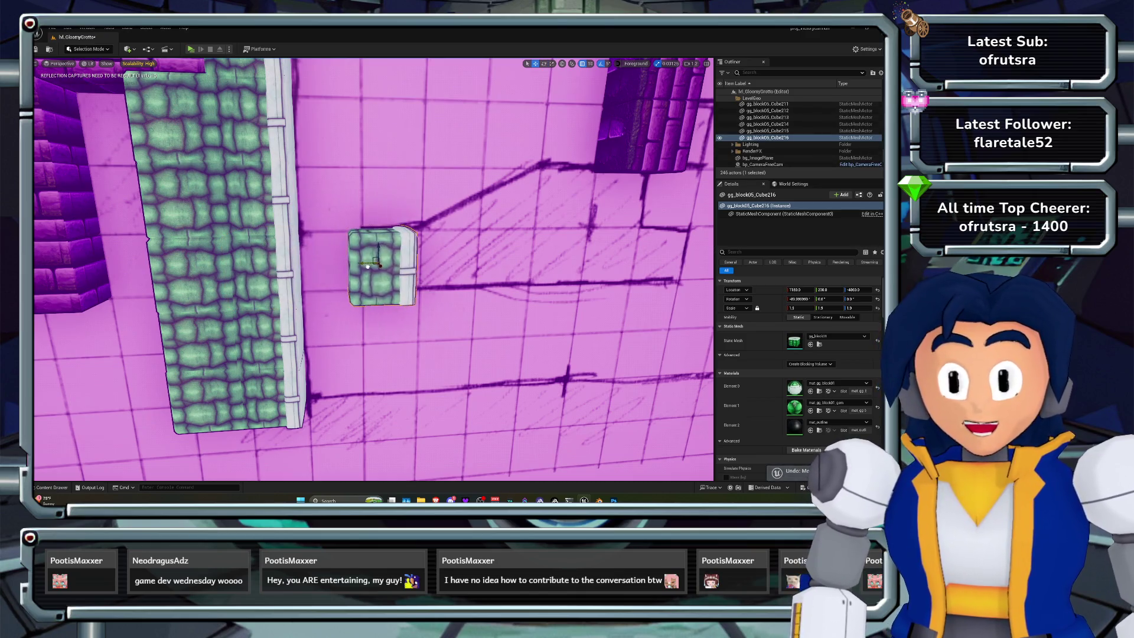
{"action": "left_click_drag", "start_coordinate": [372, 240], "coordinate": [360, 251]}
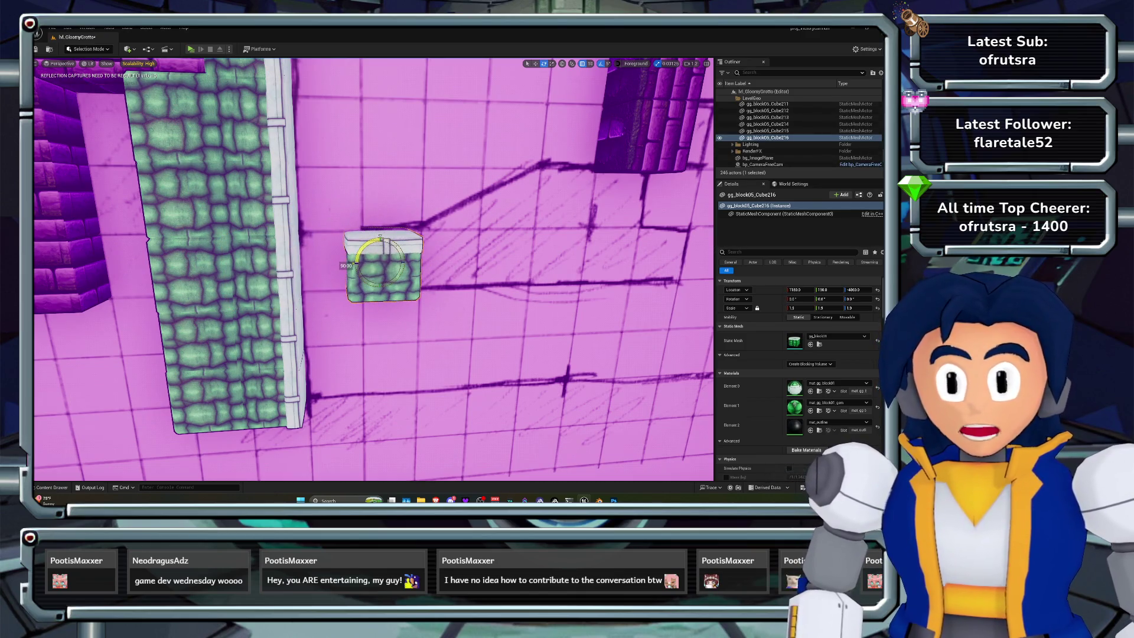
{"action": "key", "text": "w"}
{"action": "key", "text": "f"}
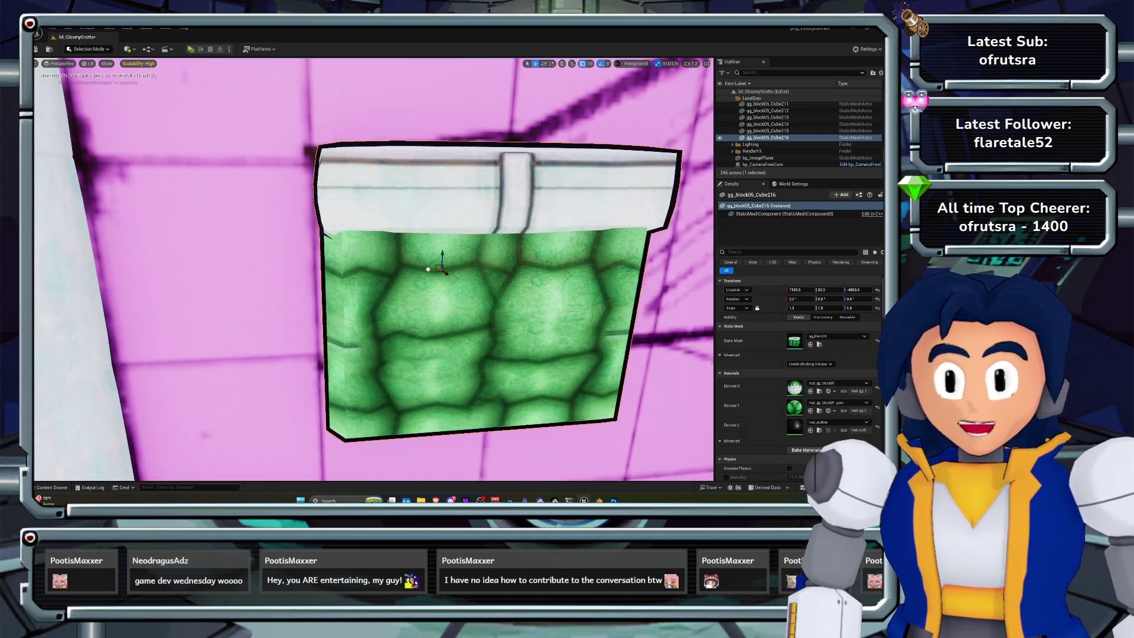
{"action": "mouse_move", "coordinate": [424, 265]}
{"action": "left_mouse_down"}
{"action": "mouse_move", "coordinate": [369, 307]}
{"action": "mouse_move", "coordinate": [384, 278]}
{"action": "mouse_move", "coordinate": [399, 302]}
{"action": "mouse_move", "coordinate": [417, 272]}
{"action": "left_mouse_up"}
Alt-drag a duplicate of the cube up-right and nudge it slightly left
{"action": "mouse_move", "coordinate": [355, 305]}
{"action": "left_mouse_down"}
{"action": "mouse_move", "coordinate": [515, 248]}
{"action": "mouse_move", "coordinate": [520, 231]}
{"action": "left_mouse_up"}
{"action": "key", "text": "f"}
{"action": "left_click_drag", "start_coordinate": [827, 289], "coordinate": [831, 290]}
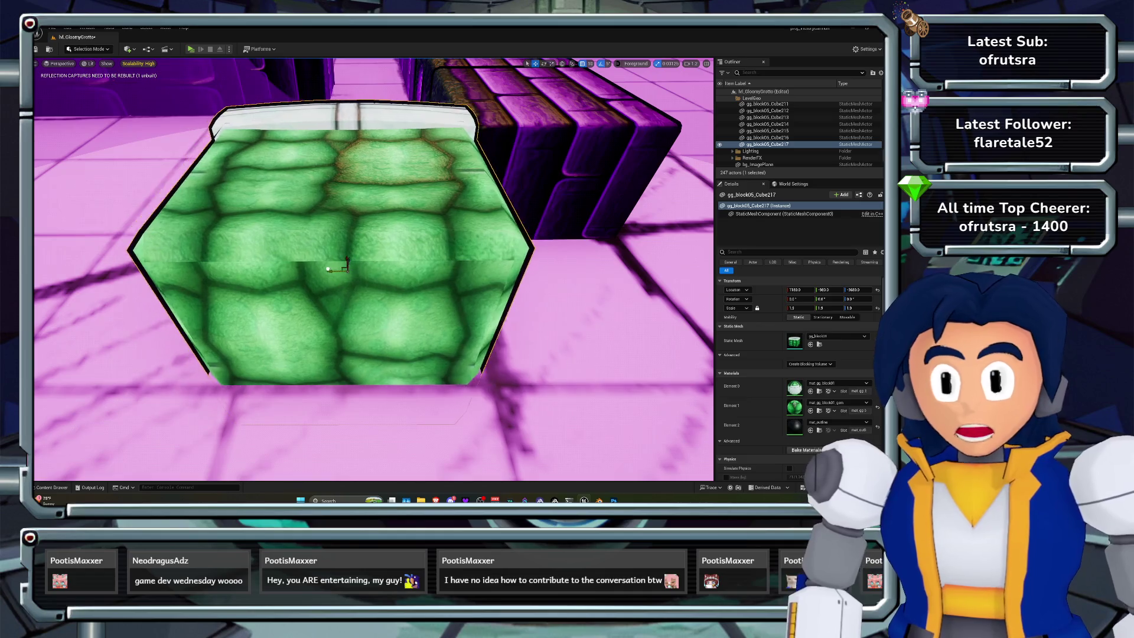
{"action": "mouse_move", "coordinate": [521, 232]}
{"action": "left_mouse_down"}
{"action": "mouse_move", "coordinate": [508, 225]}
{"action": "mouse_move", "coordinate": [502, 237]}
{"action": "mouse_move", "coordinate": [520, 248]}
{"action": "mouse_move", "coordinate": [555, 206]}
{"action": "left_mouse_up"}
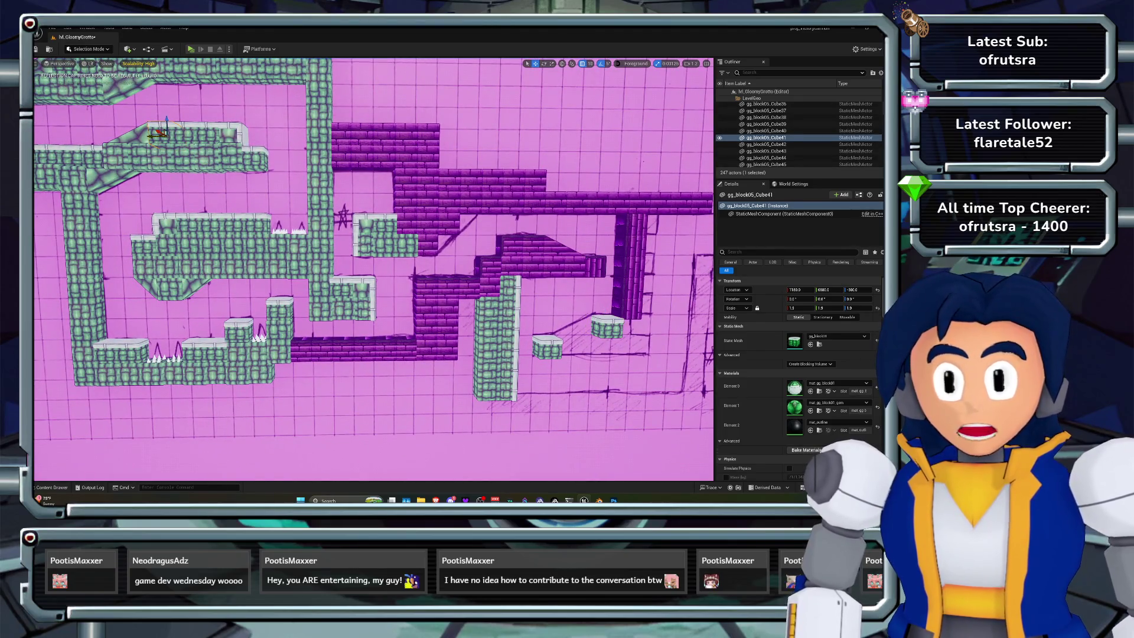
Duplicate the gg_block04-ramp3 piece and line it up between the two green blocks
{"action": "left_click", "coordinate": [140, 132]}
{"action": "left_click_drag", "start_coordinate": [145, 131], "coordinate": [149, 258]}
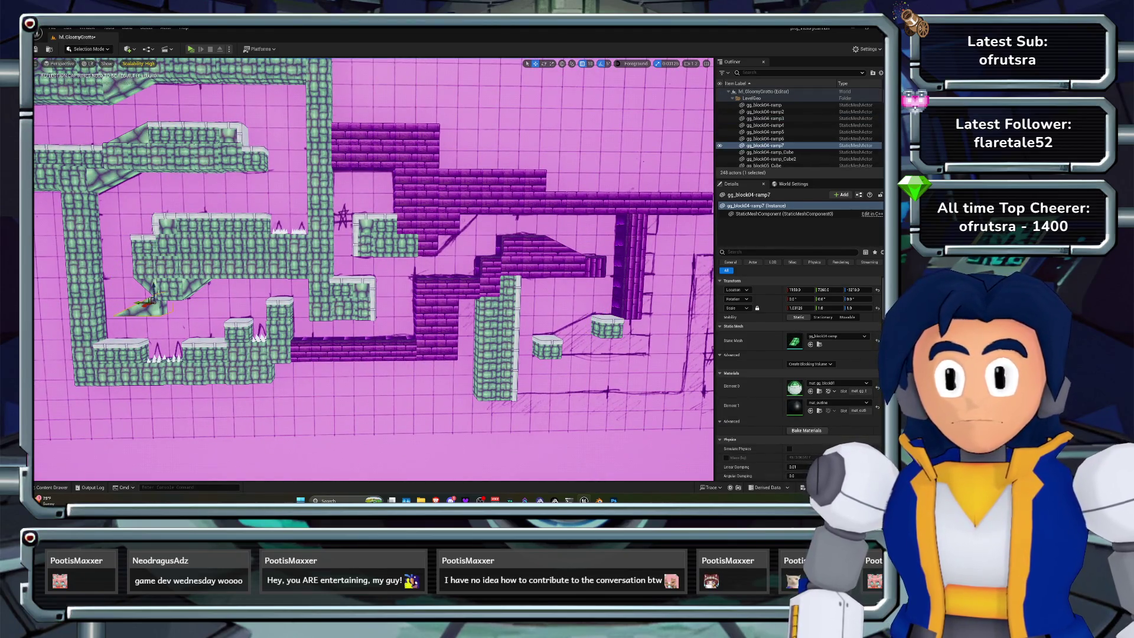
{"action": "left_click_drag", "start_coordinate": [150, 302], "coordinate": [543, 316]}
{"action": "key", "text": "f"}
{"action": "scroll", "coordinate": [435, 257], "scroll_direction": "down", "scroll_amount": 3}
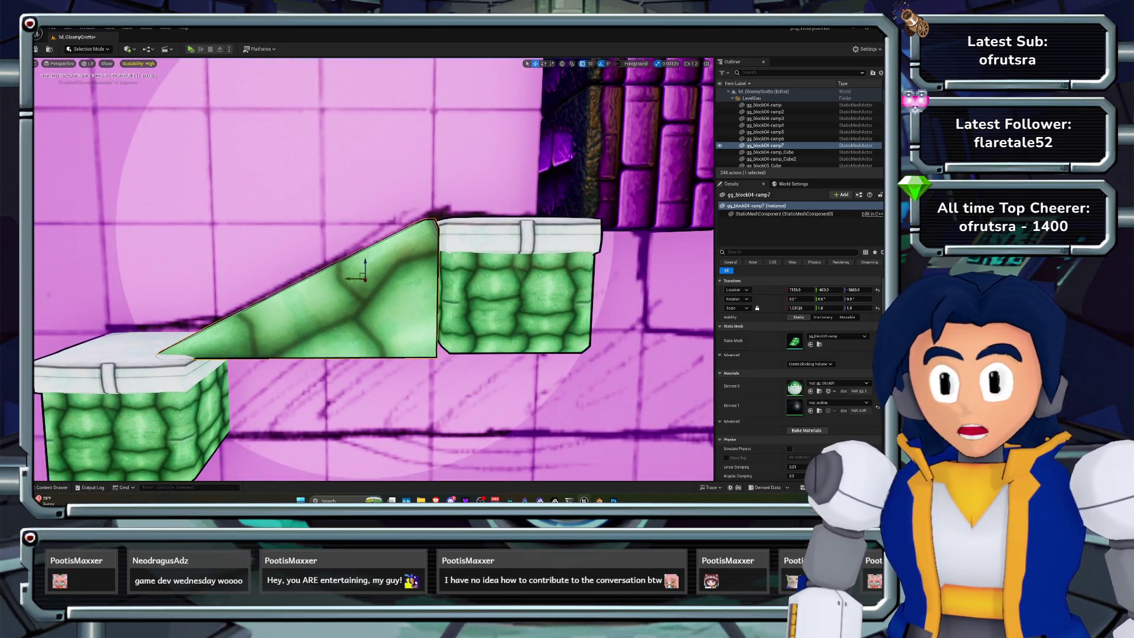
{"action": "mouse_move", "coordinate": [364, 278]}
{"action": "left_mouse_down"}
{"action": "mouse_move", "coordinate": [329, 278]}
{"action": "mouse_move", "coordinate": [343, 273]}
{"action": "left_mouse_up"}
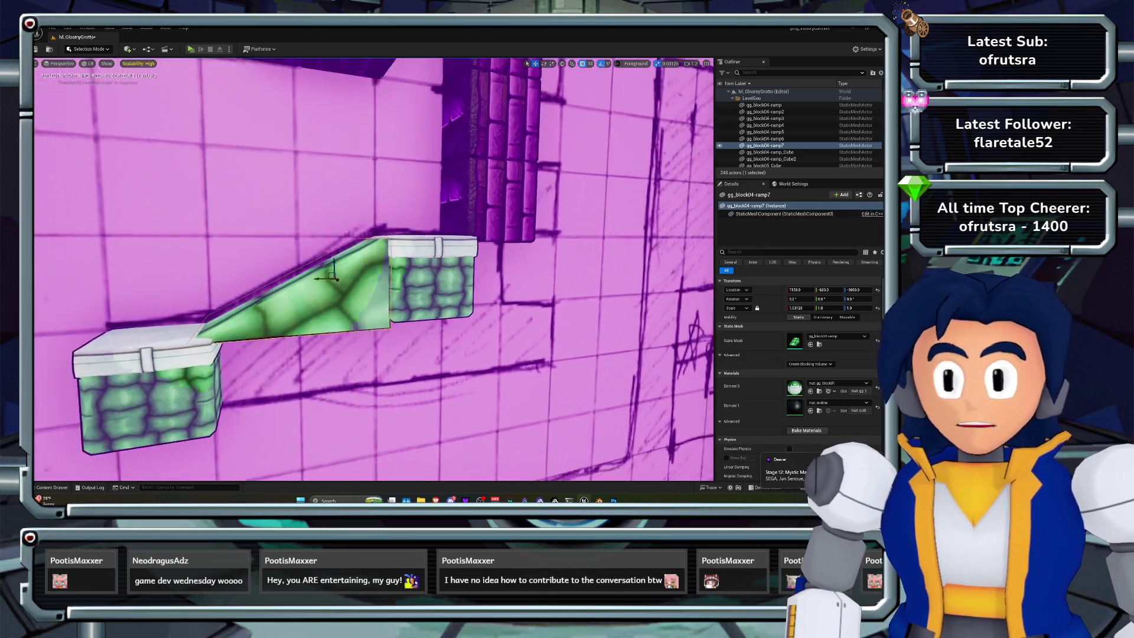
Nudge the ramp a little further, save the level, and launch Play in Standalone
{"action": "key", "text": "ctrl+s"}
{"action": "left_click_drag", "start_coordinate": [301, 285], "coordinate": [284, 286]}
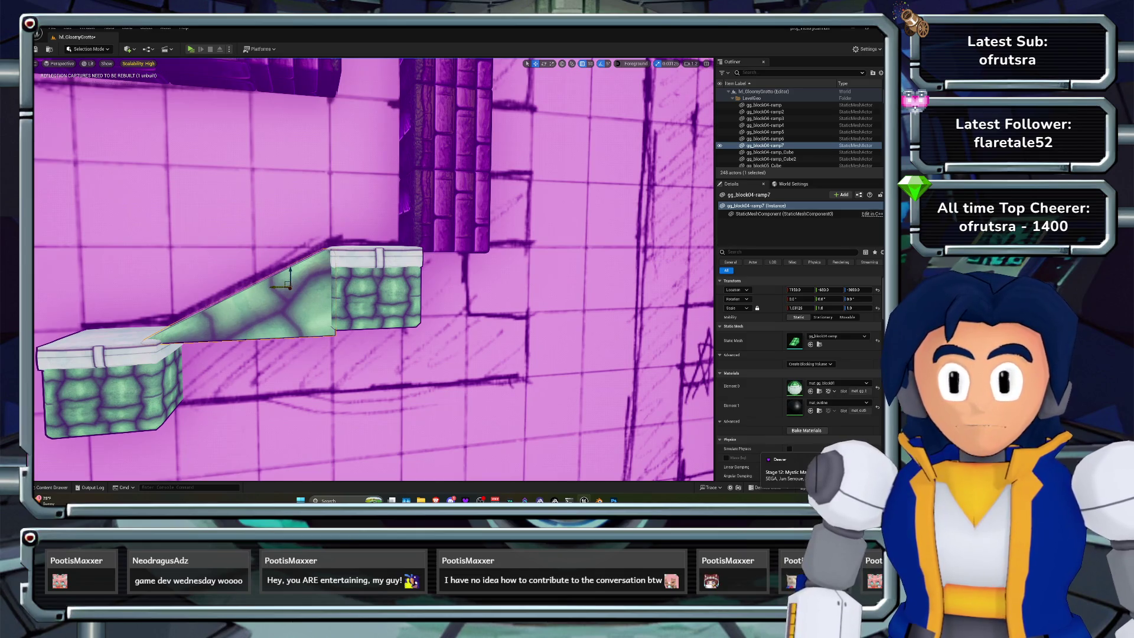
{"action": "key", "text": "ctrl+s"}
{"action": "key", "text": "alt+p"}
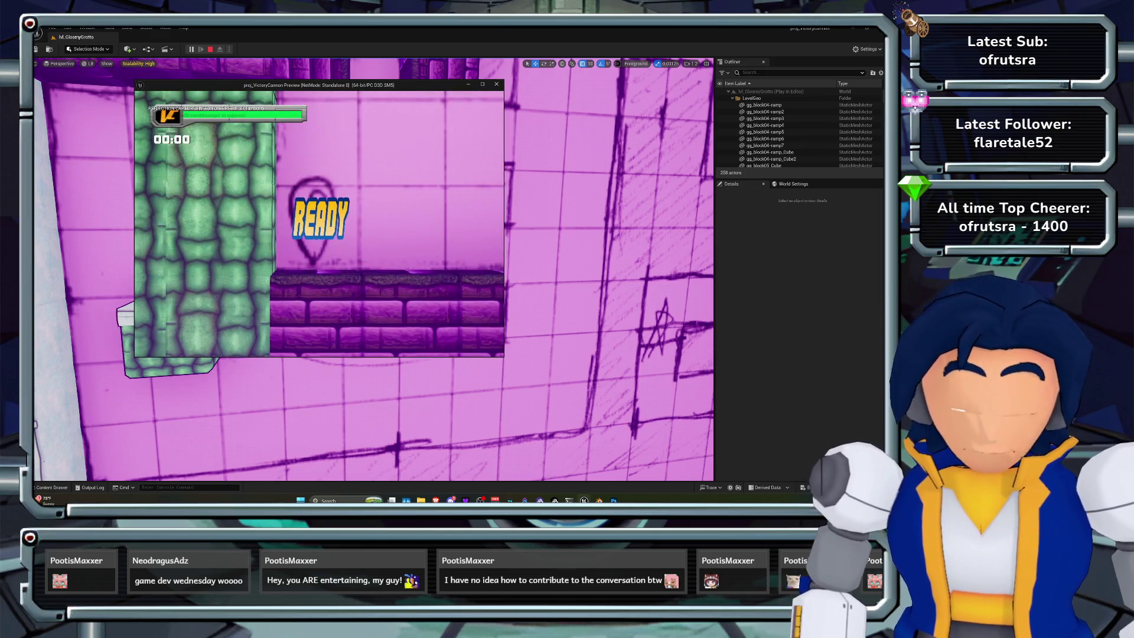
Widen and move the preview window, run the character right, then end the playtest
{"action": "key", "text": "alt+Tab"}
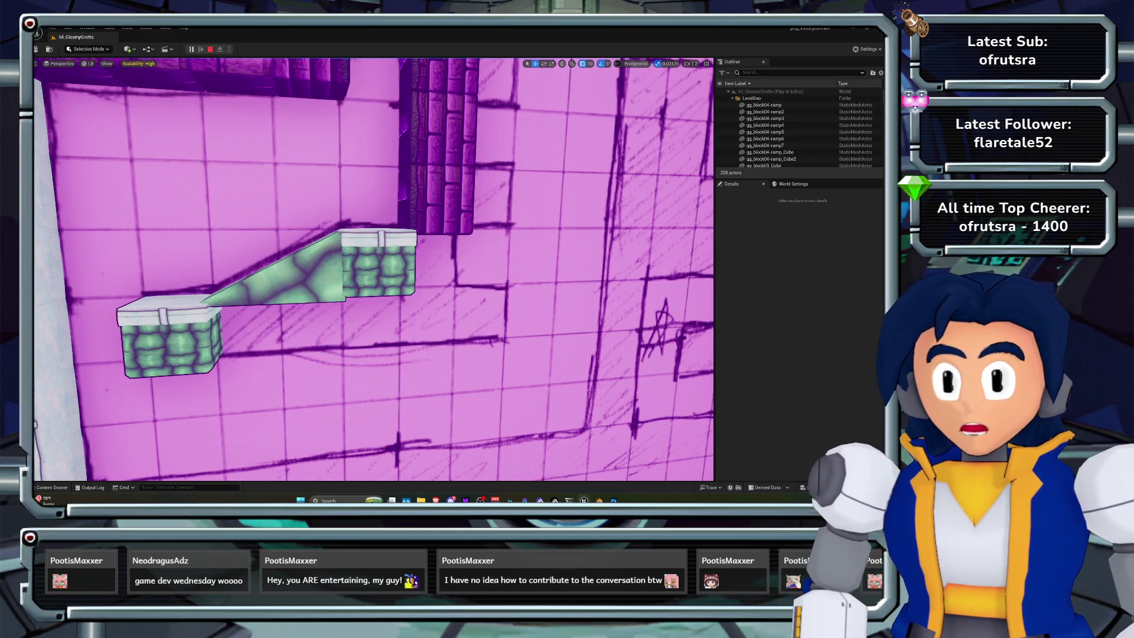
{"action": "key", "text": "alt+Tab"}
{"action": "left_click_drag", "start_coordinate": [504, 219], "coordinate": [615, 219]}
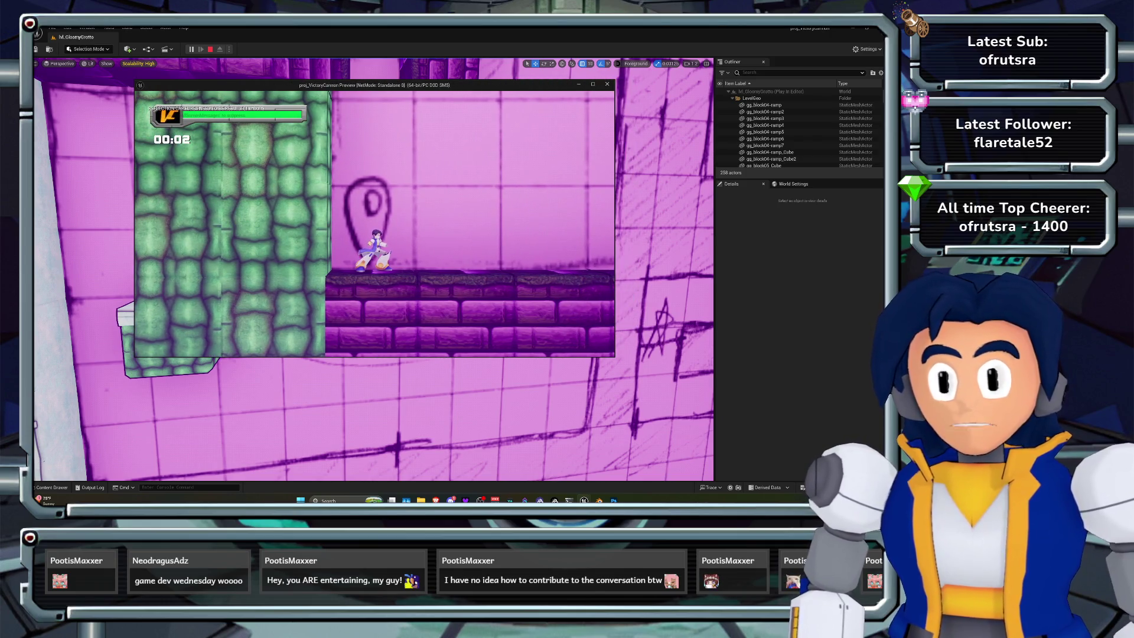
{"action": "left_click_drag", "start_coordinate": [414, 85], "coordinate": [430, 122]}
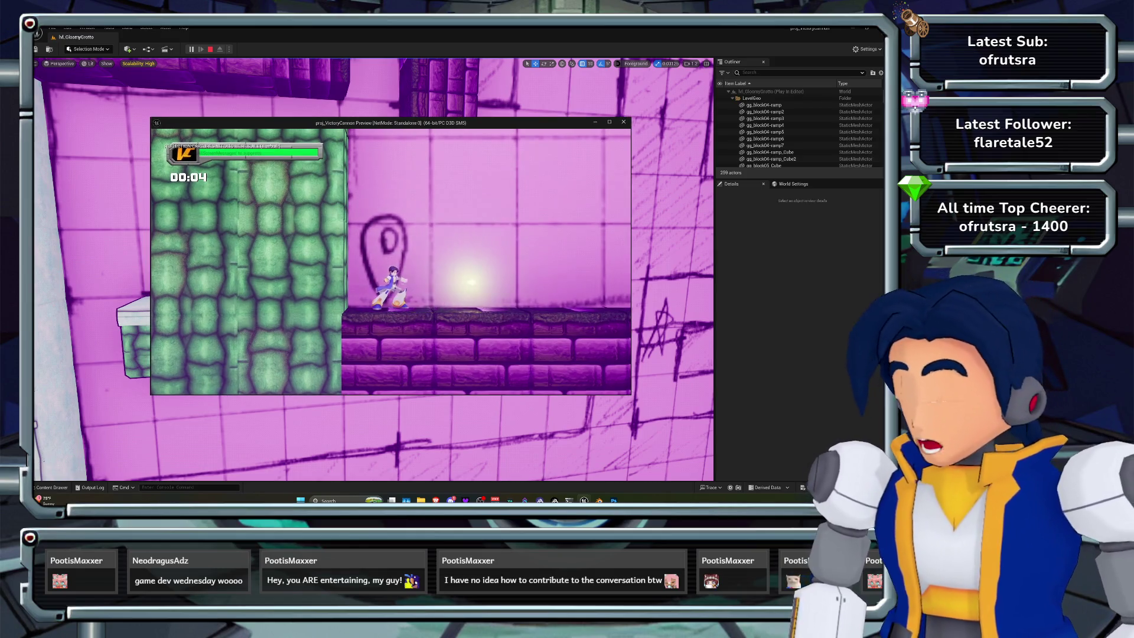
{"action": "key", "text": "Right"}
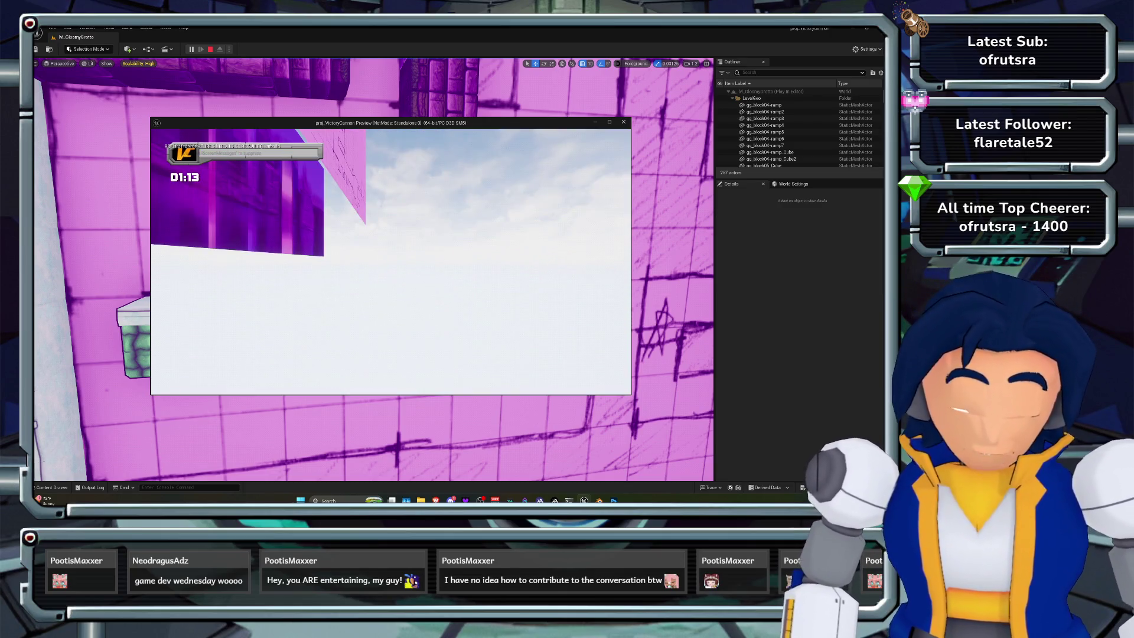
{"action": "key", "text": "Escape"}
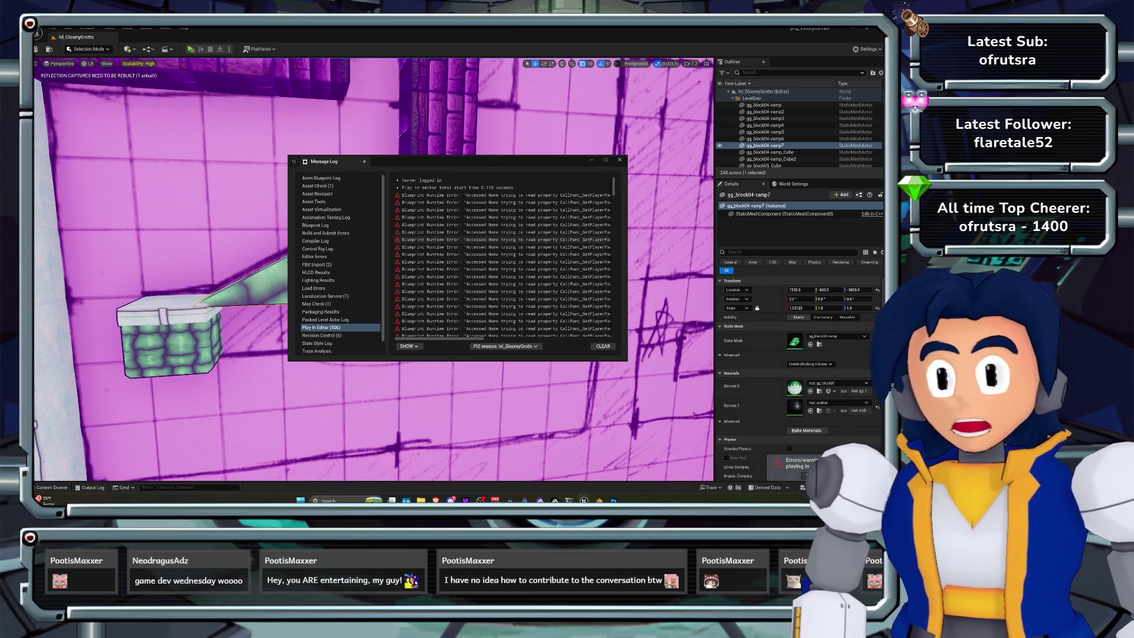
Review the last Blueprint error in the Message Log, close it, and frame the new ramp
{"action": "left_click", "coordinate": [502, 336]}
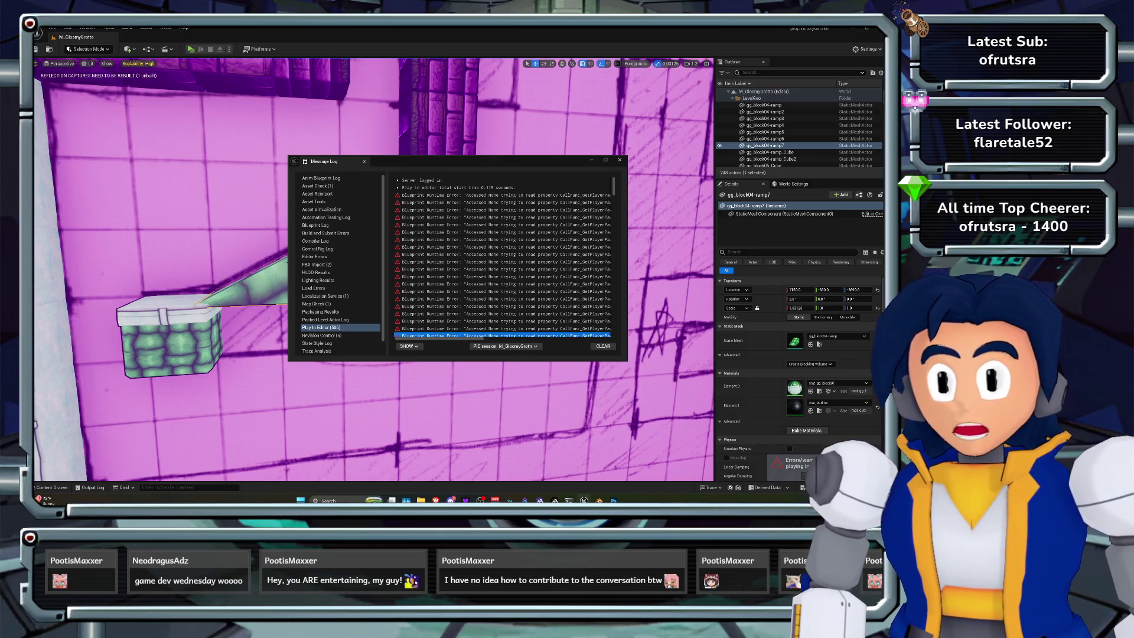
{"action": "left_click_drag", "start_coordinate": [441, 338], "coordinate": [550, 339]}
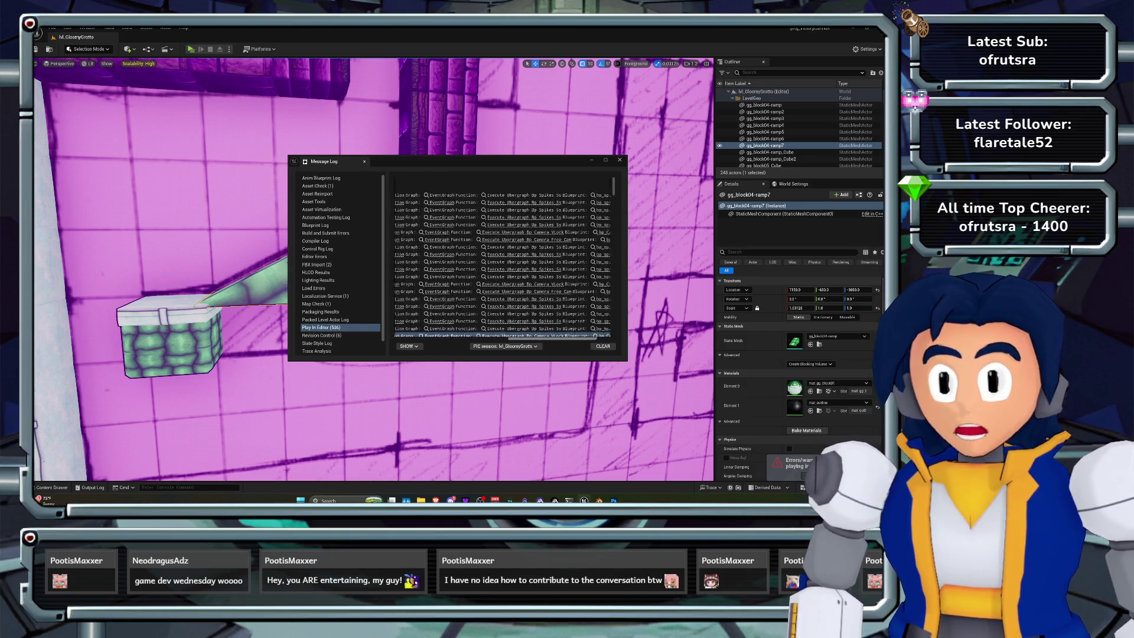
{"action": "left_click", "coordinate": [620, 160]}
{"action": "key", "text": "f"}
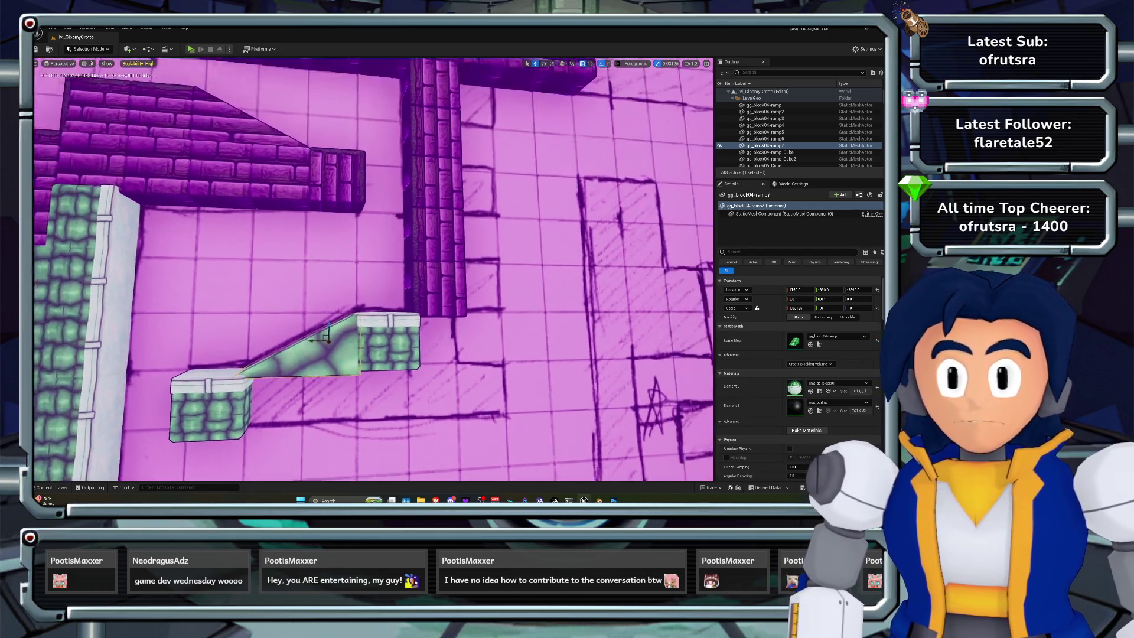
Duplicate the green wall block under the ramp and slide it beneath the right-hand block
{"action": "left_click", "coordinate": [195, 334]}
{"action": "mouse_move", "coordinate": [201, 329]}
{"action": "left_mouse_down"}
{"action": "mouse_move", "coordinate": [396, 329]}
{"action": "mouse_move", "coordinate": [434, 316]}
{"action": "mouse_move", "coordinate": [440, 331]}
{"action": "left_mouse_up"}
{"action": "key", "text": "w"}
{"action": "key", "text": "Left"}
{"action": "key", "text": "Right"}
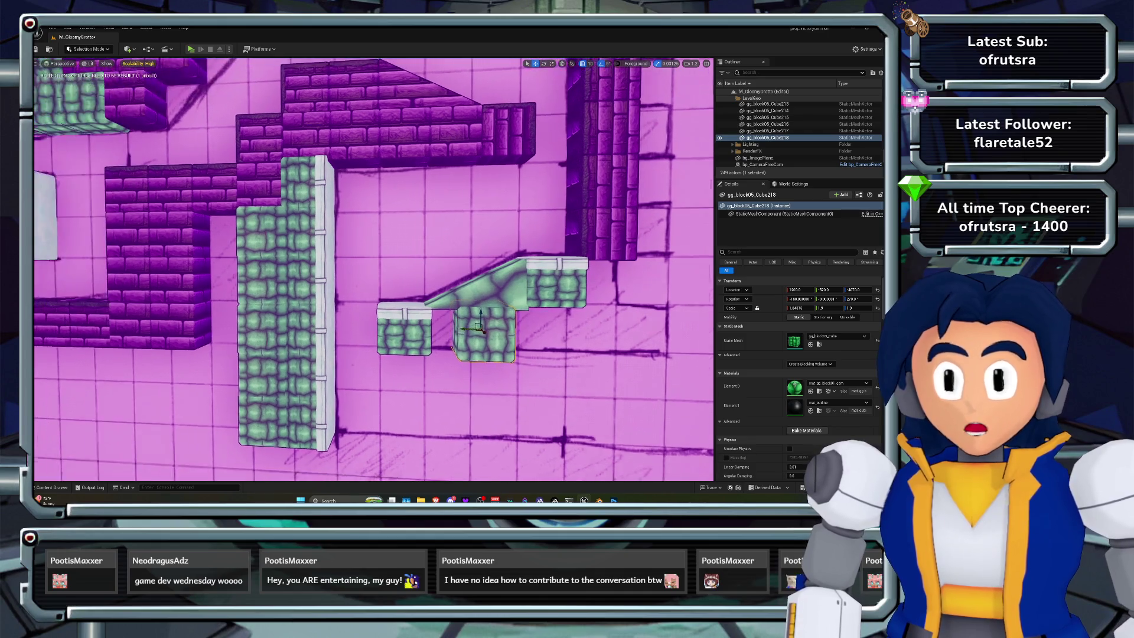
{"action": "left_click_drag", "start_coordinate": [429, 326], "coordinate": [489, 326]}
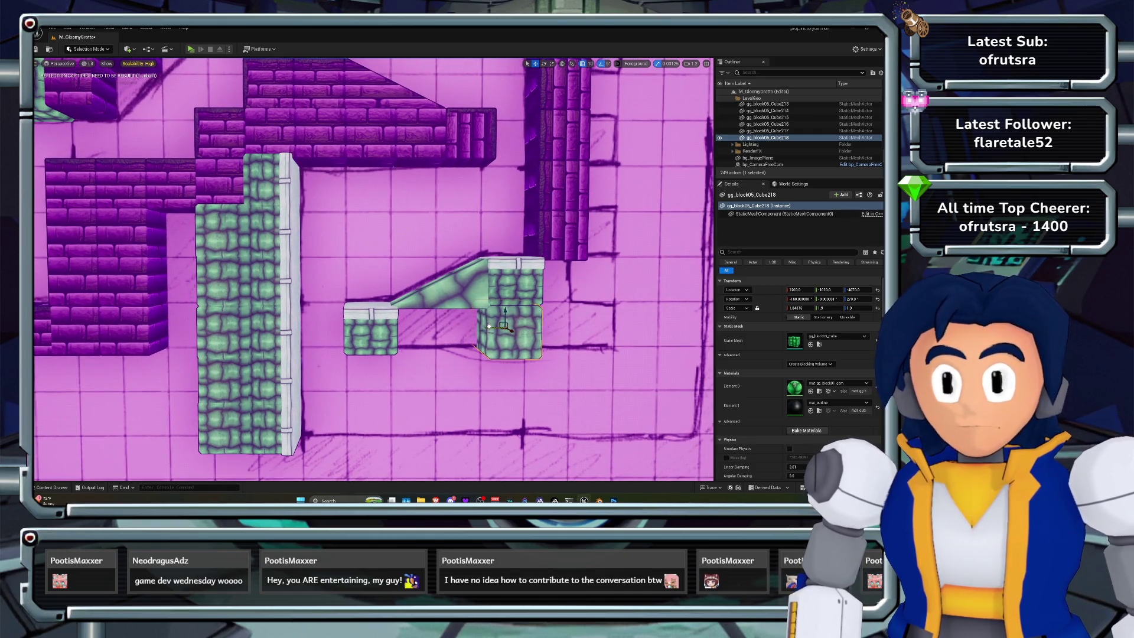
{"action": "key", "text": "f"}
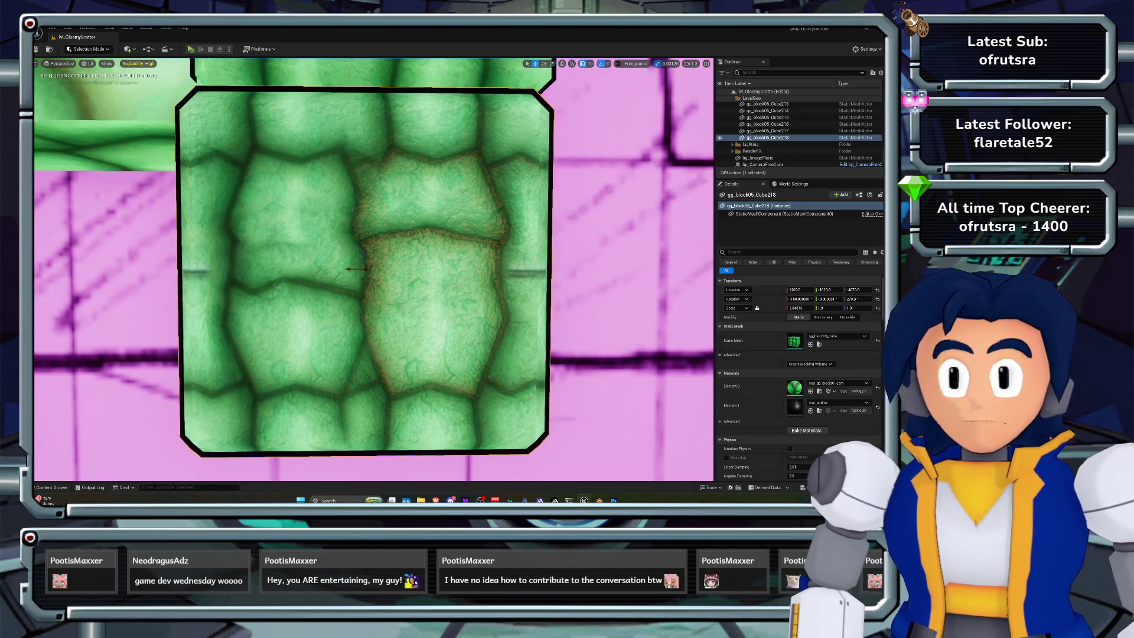
{"action": "mouse_move", "coordinate": [363, 269]}
{"action": "left_mouse_down"}
{"action": "mouse_move", "coordinate": [343, 269]}
{"action": "mouse_move", "coordinate": [355, 251]}
{"action": "mouse_move", "coordinate": [378, 248]}
{"action": "mouse_move", "coordinate": [402, 183]}
{"action": "left_mouse_up"}
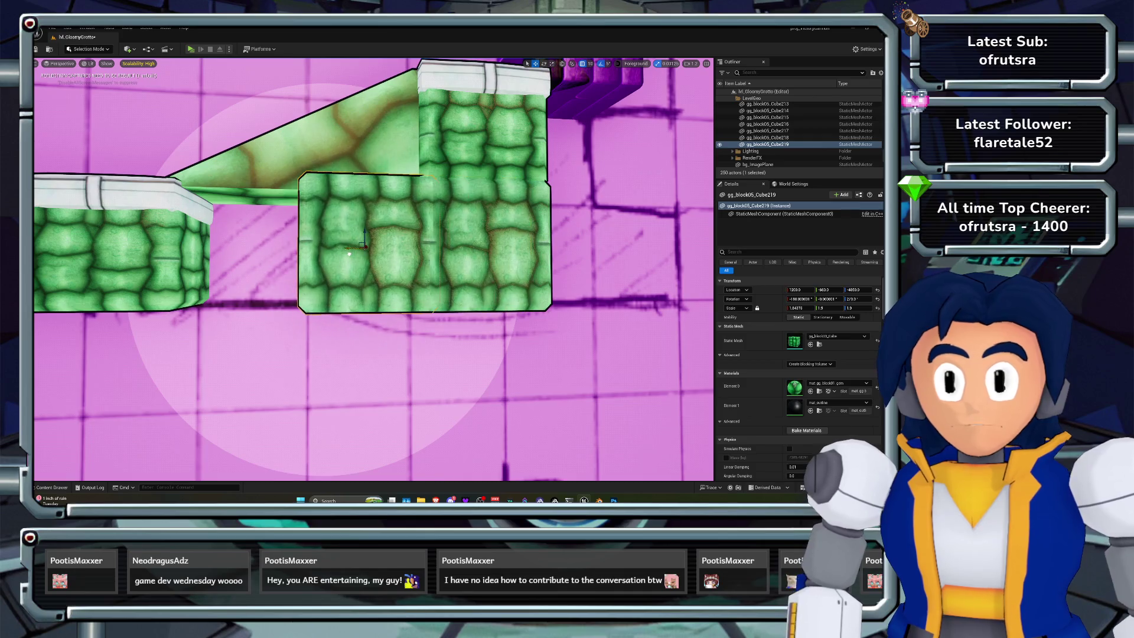
Select both under-ramp blocks together and nudge them so their fronts align
{"action": "mouse_move", "coordinate": [347, 253]}
{"action": "left_mouse_down"}
{"action": "mouse_move", "coordinate": [437, 222]}
{"action": "mouse_move", "coordinate": [442, 269]}
{"action": "mouse_move", "coordinate": [329, 252]}
{"action": "mouse_move", "coordinate": [308, 263]}
{"action": "mouse_move", "coordinate": [349, 266]}
{"action": "mouse_move", "coordinate": [338, 288]}
{"action": "mouse_move", "coordinate": [378, 277]}
{"action": "mouse_move", "coordinate": [377, 291]}
{"action": "left_mouse_up"}
{"action": "left_click", "coordinate": [520, 119], "text": "ctrl"}
{"action": "left_click_drag", "start_coordinate": [446, 302], "coordinate": [441, 302]}
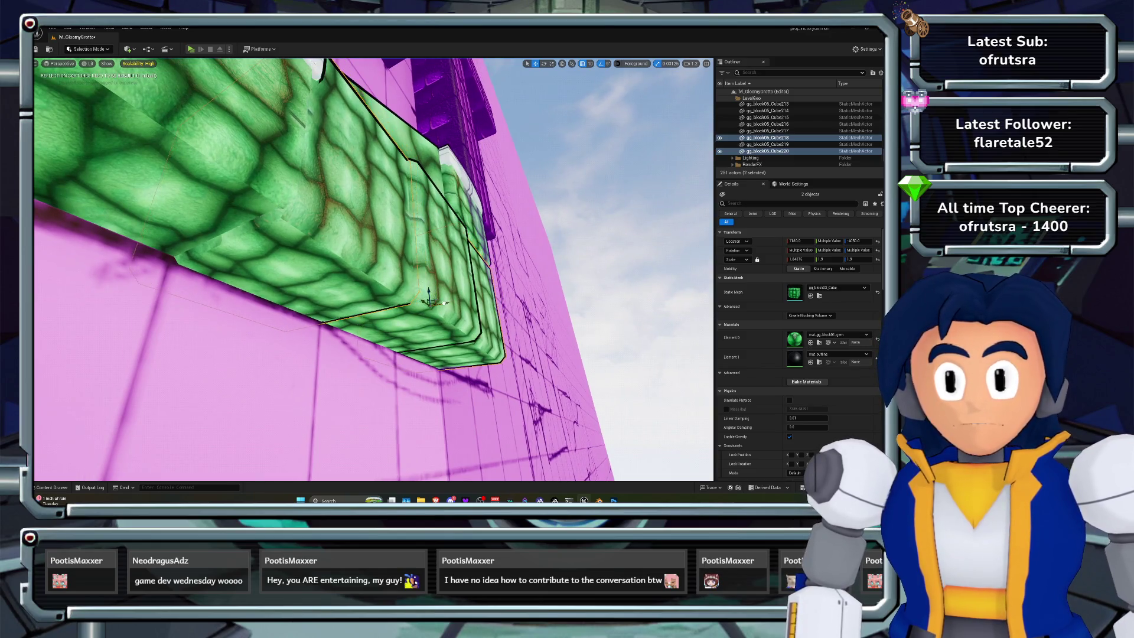
{"action": "mouse_move", "coordinate": [378, 272]}
{"action": "left_mouse_down"}
{"action": "mouse_move", "coordinate": [395, 307]}
{"action": "mouse_move", "coordinate": [400, 292]}
{"action": "left_mouse_up"}
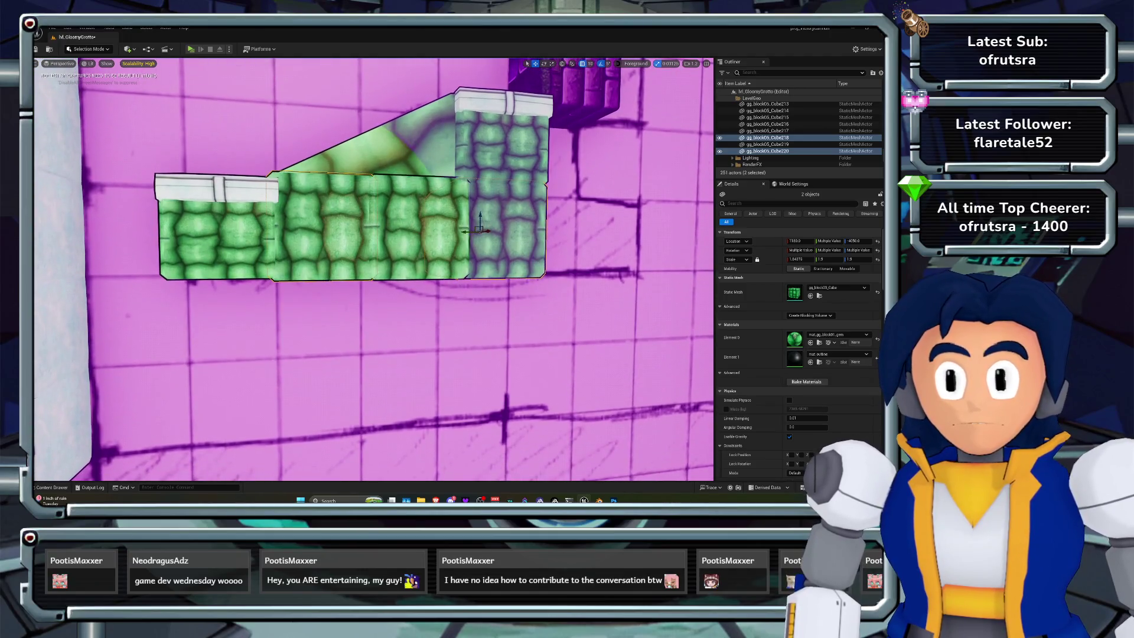
{"action": "left_click", "coordinate": [413, 237]}
{"action": "left_click_drag", "start_coordinate": [413, 236], "coordinate": [398, 236]}
Rotate the neighbouring block, then undo an accidental move
{"action": "left_click", "coordinate": [329, 223]}
{"action": "key", "text": "e"}
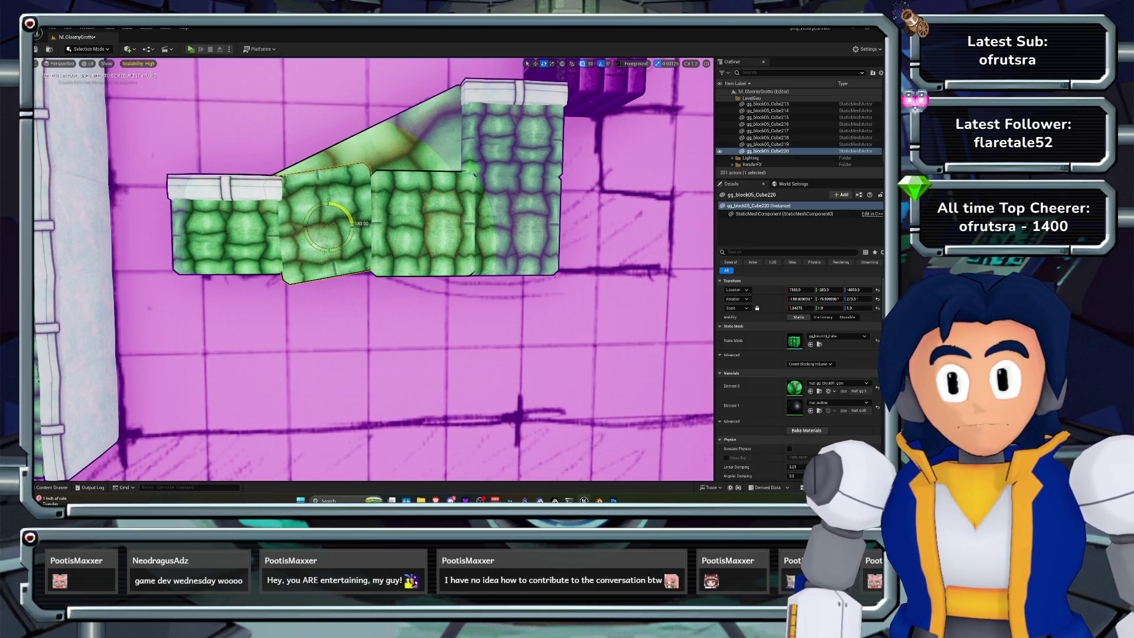
{"action": "scroll", "coordinate": [374, 270], "scroll_direction": "down", "scroll_amount": 3}
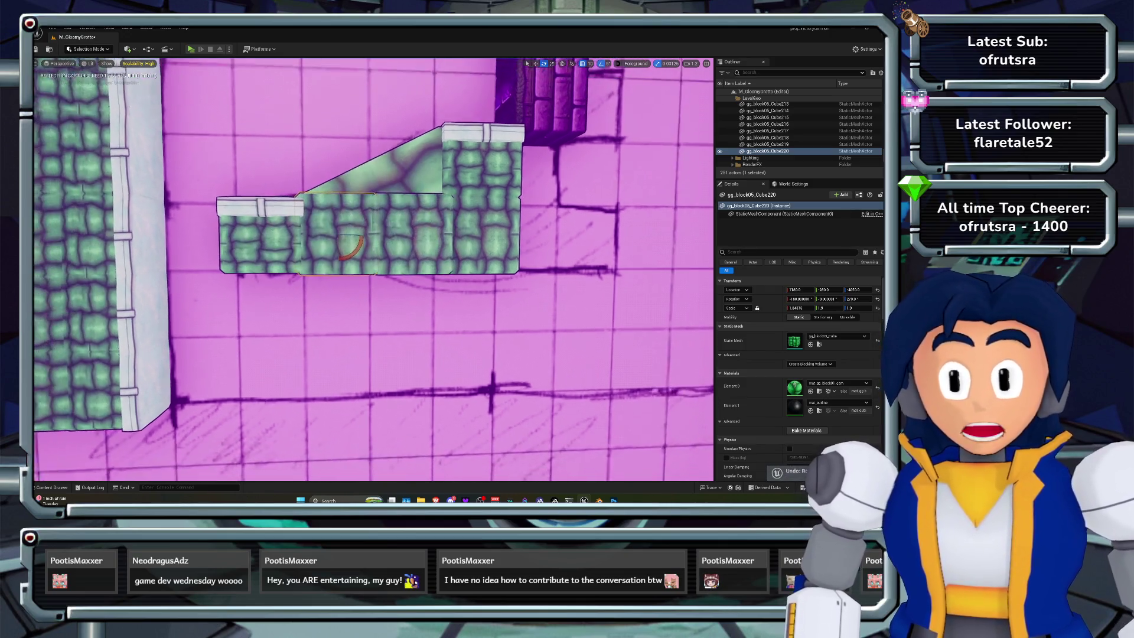
{"action": "mouse_move", "coordinate": [374, 269]}
{"action": "left_mouse_down"}
{"action": "mouse_move", "coordinate": [354, 248]}
{"action": "mouse_move", "coordinate": [417, 302]}
{"action": "mouse_move", "coordinate": [359, 278]}
{"action": "left_mouse_up"}
{"action": "left_click", "coordinate": [62, 273]}
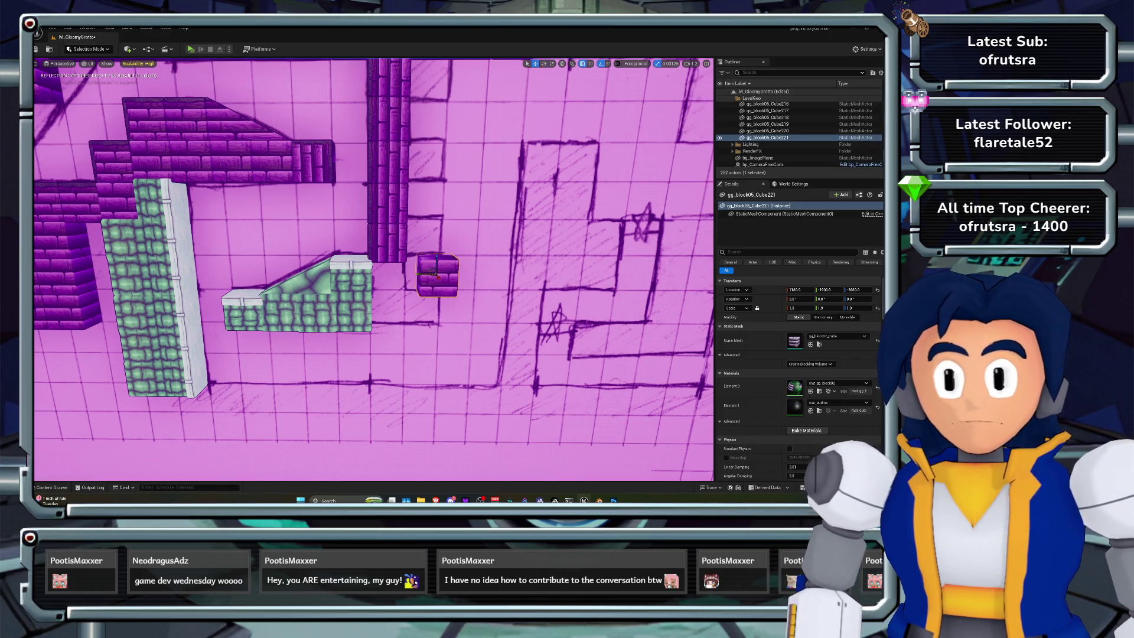
{"action": "left_click_drag", "start_coordinate": [372, 266], "coordinate": [367, 255]}
{"action": "key", "text": "ctrl+z"}
Rotate the block at the green column's base a quarter turn and duplicate it beside itself
{"action": "left_click", "coordinate": [278, 309]}
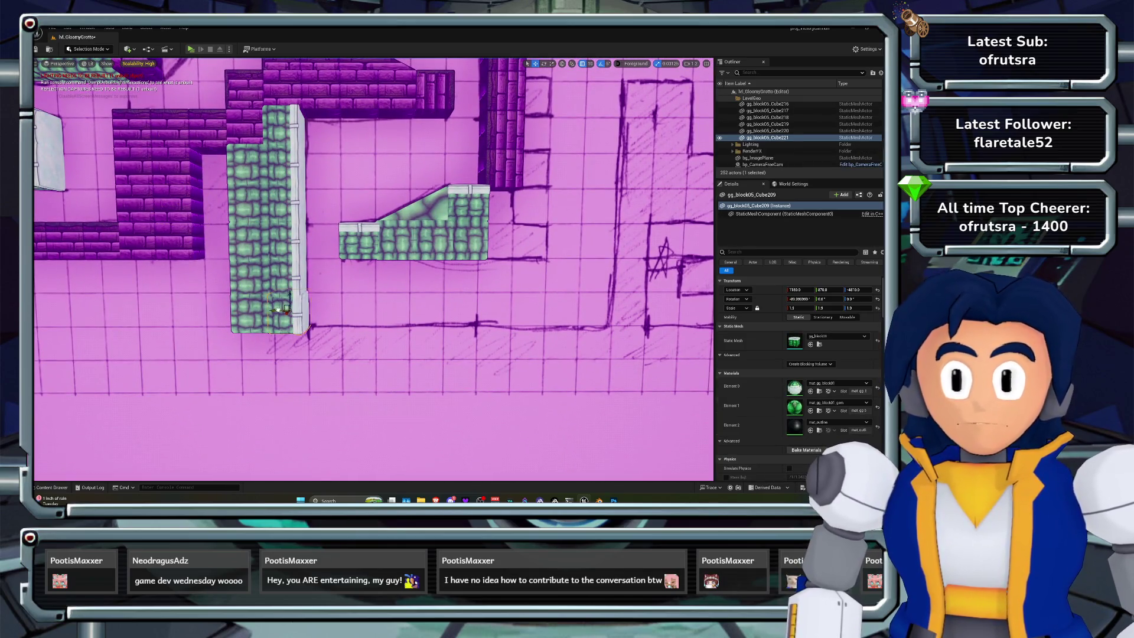
{"action": "key", "text": "f"}
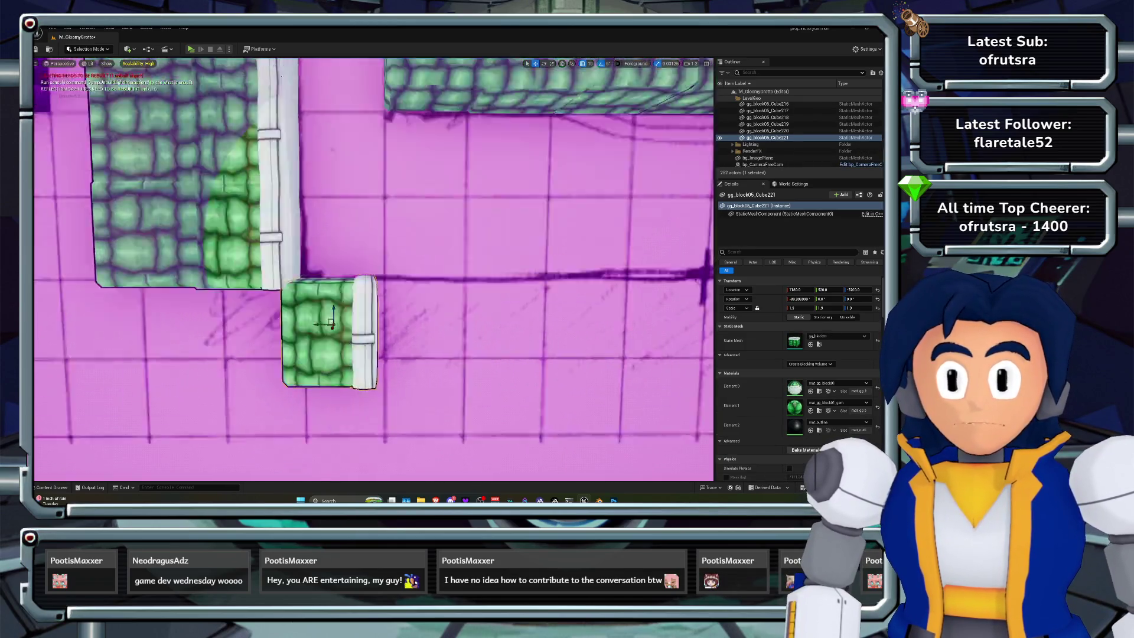
{"action": "key", "text": "e"}
{"action": "mouse_move", "coordinate": [385, 253]}
{"action": "left_mouse_down"}
{"action": "mouse_move", "coordinate": [391, 269]}
{"action": "mouse_move", "coordinate": [372, 290]}
{"action": "mouse_move", "coordinate": [372, 248]}
{"action": "mouse_move", "coordinate": [370, 271]}
{"action": "mouse_move", "coordinate": [385, 274]}
{"action": "mouse_move", "coordinate": [384, 307]}
{"action": "mouse_move", "coordinate": [384, 283]}
{"action": "left_mouse_up"}
{"action": "mouse_move", "coordinate": [238, 242]}
{"action": "left_mouse_down"}
{"action": "mouse_move", "coordinate": [373, 242]}
{"action": "mouse_move", "coordinate": [349, 224]}
{"action": "mouse_move", "coordinate": [360, 219]}
{"action": "mouse_move", "coordinate": [359, 310]}
{"action": "left_mouse_up"}
Duplicate both base blocks to the right and frame the green block gg_block05_Cube219
{"action": "left_click", "coordinate": [354, 307], "text": "ctrl"}
{"action": "left_click_drag", "start_coordinate": [375, 300], "coordinate": [493, 300]}
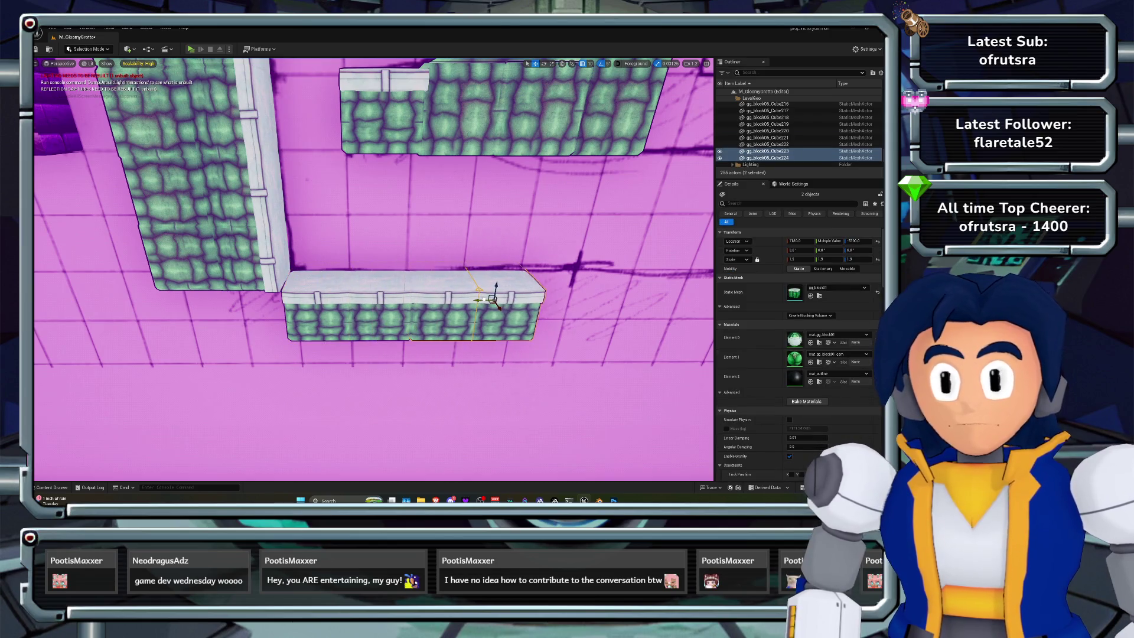
{"action": "key", "text": "f"}
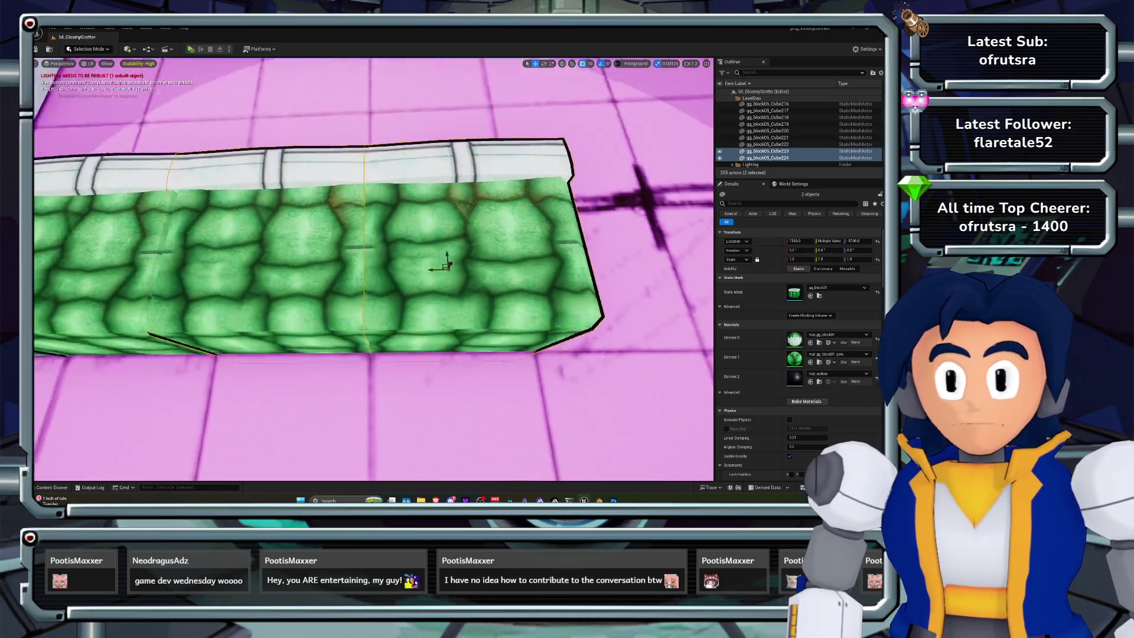
{"action": "key", "text": "f"}
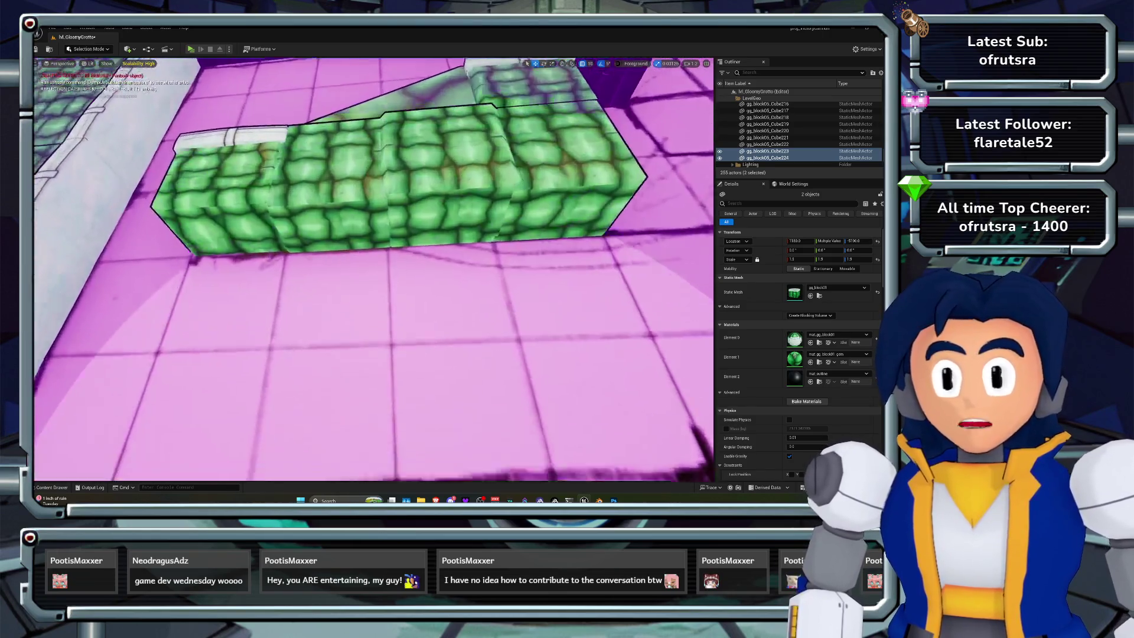
{"action": "left_click", "coordinate": [768, 124]}
{"action": "key", "text": "f"}
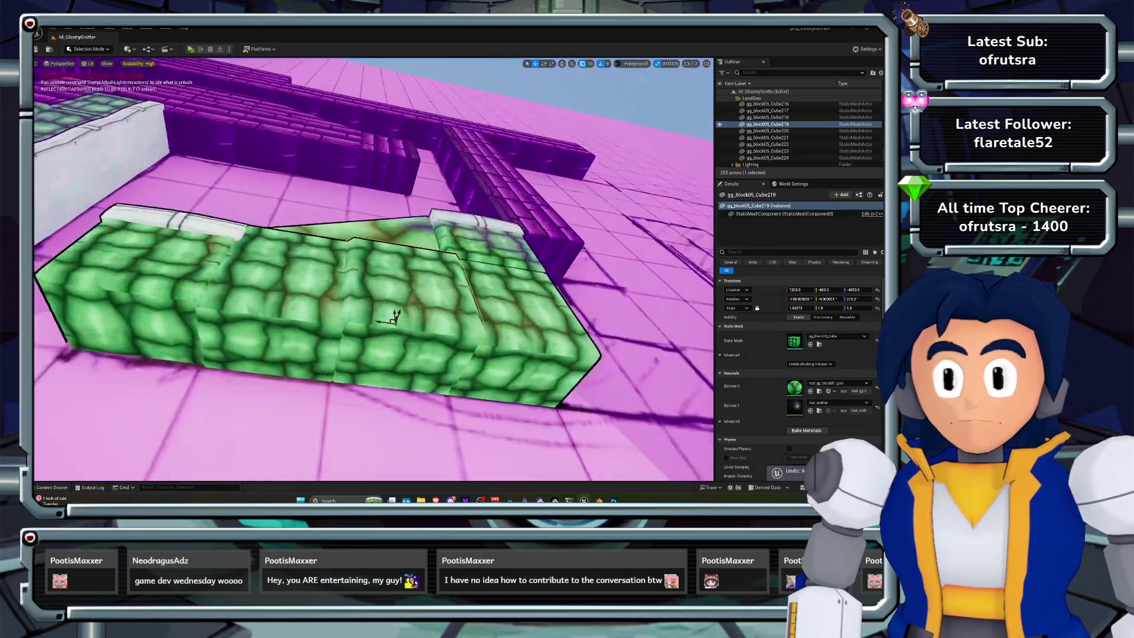
Undo the green block's last move, reframe it, and select the pink floor plane
{"action": "key", "text": "ctrl+z"}
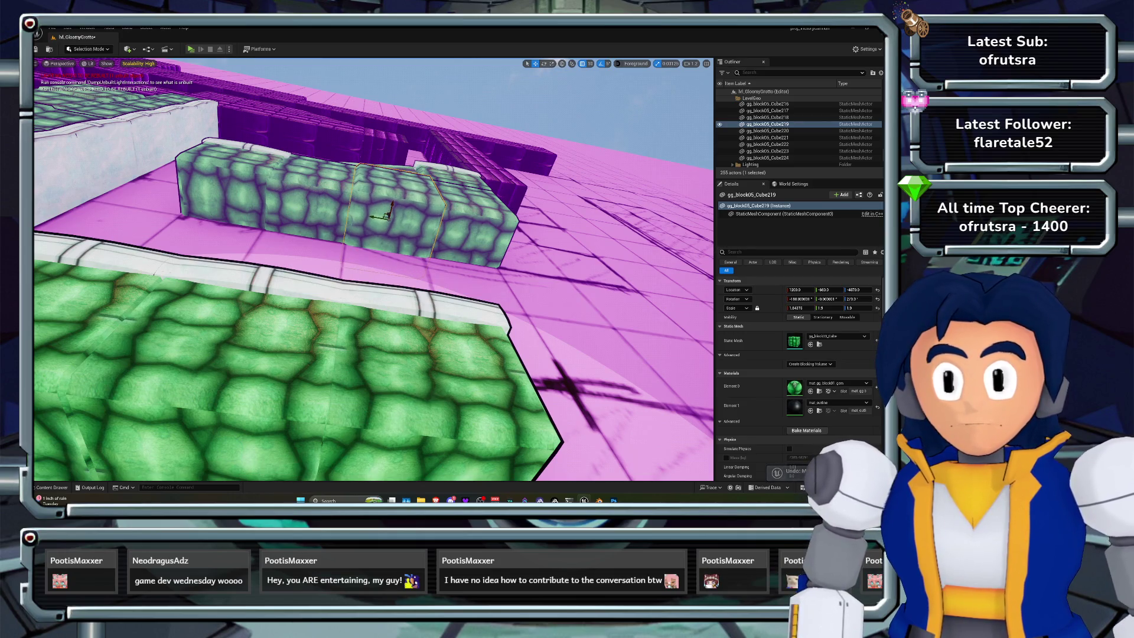
{"action": "left_click", "coordinate": [591, 206]}
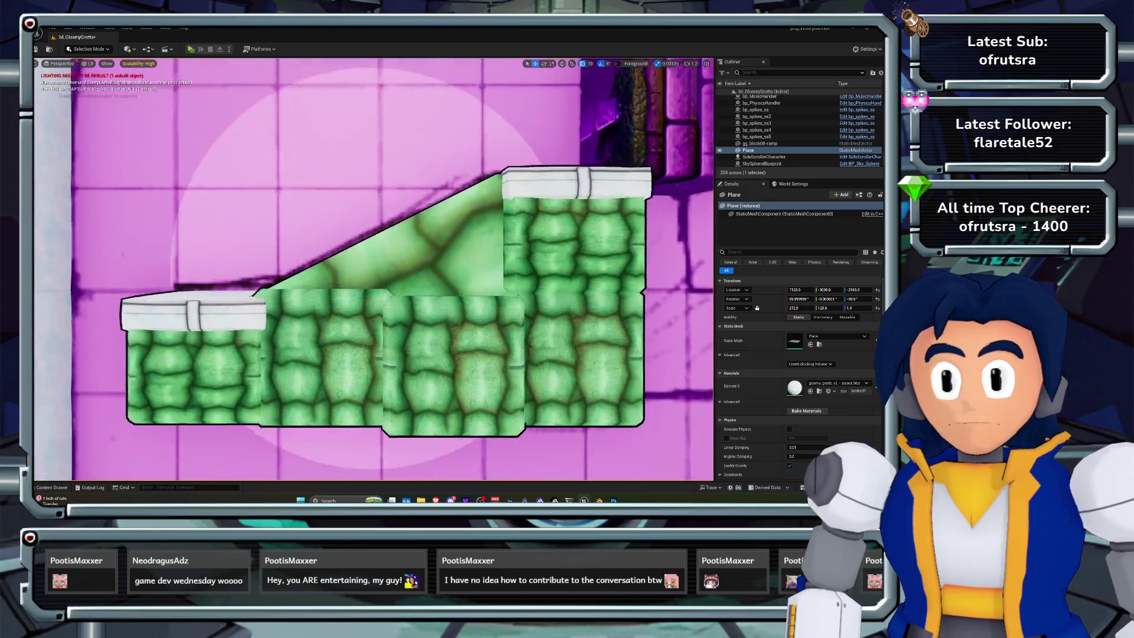
{"action": "key", "text": "ctrl+z"}
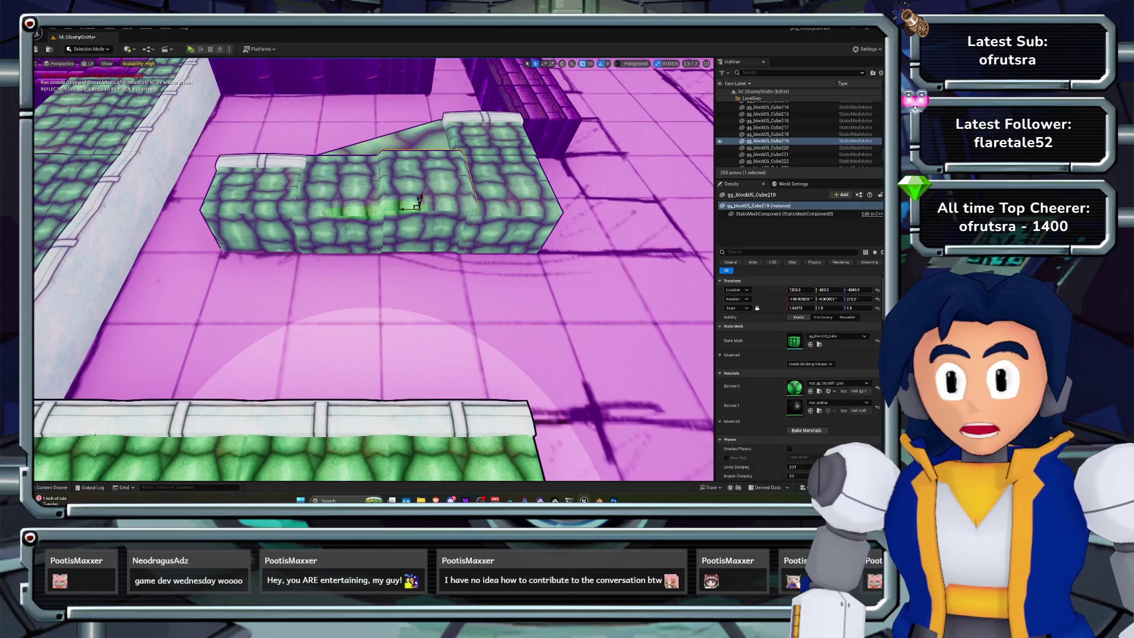
{"action": "key", "text": "f"}
{"action": "left_click", "coordinate": [387, 350]}
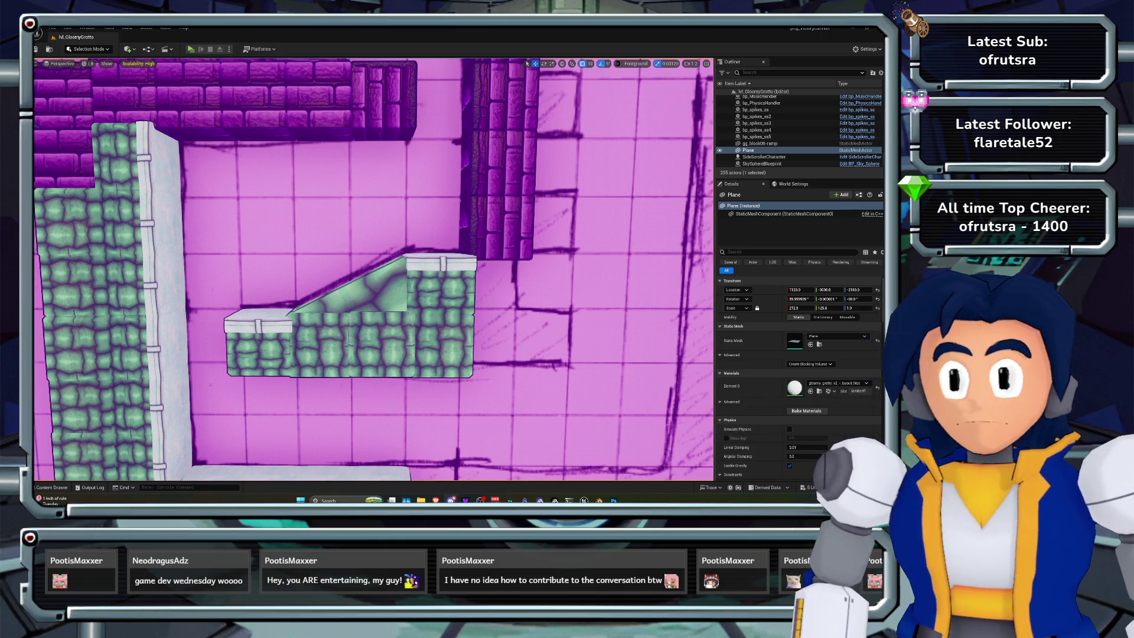
Select the four lower ledge blocks and duplicate them to the right along X
{"action": "scroll", "coordinate": [374, 269], "scroll_direction": "up", "scroll_amount": 5}
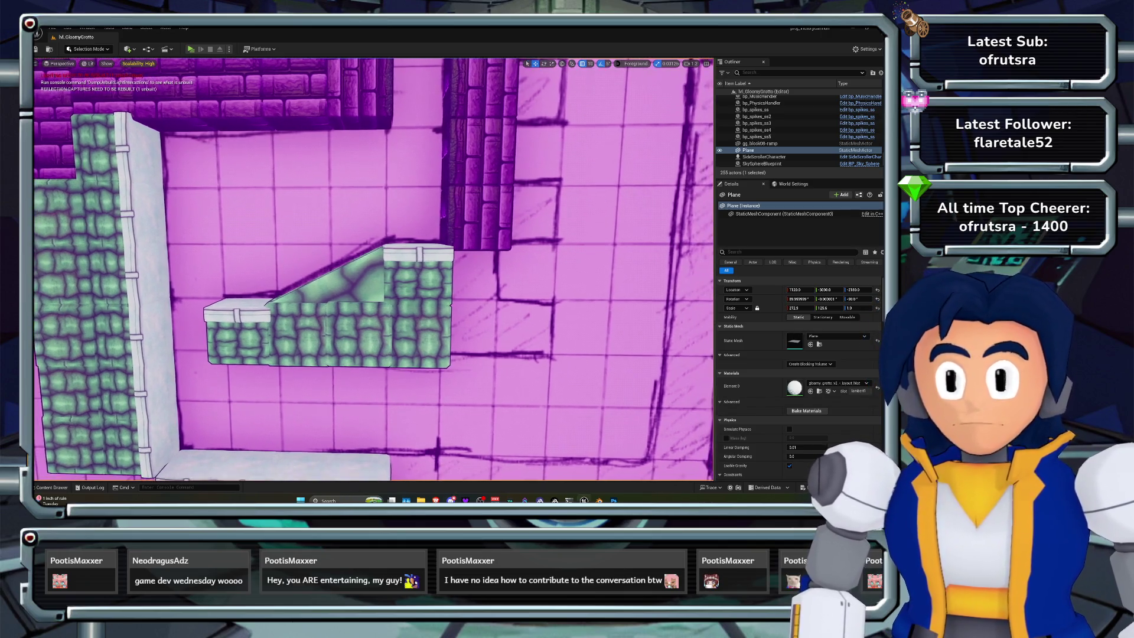
{"action": "scroll", "coordinate": [373, 269], "scroll_direction": "down", "scroll_amount": 5}
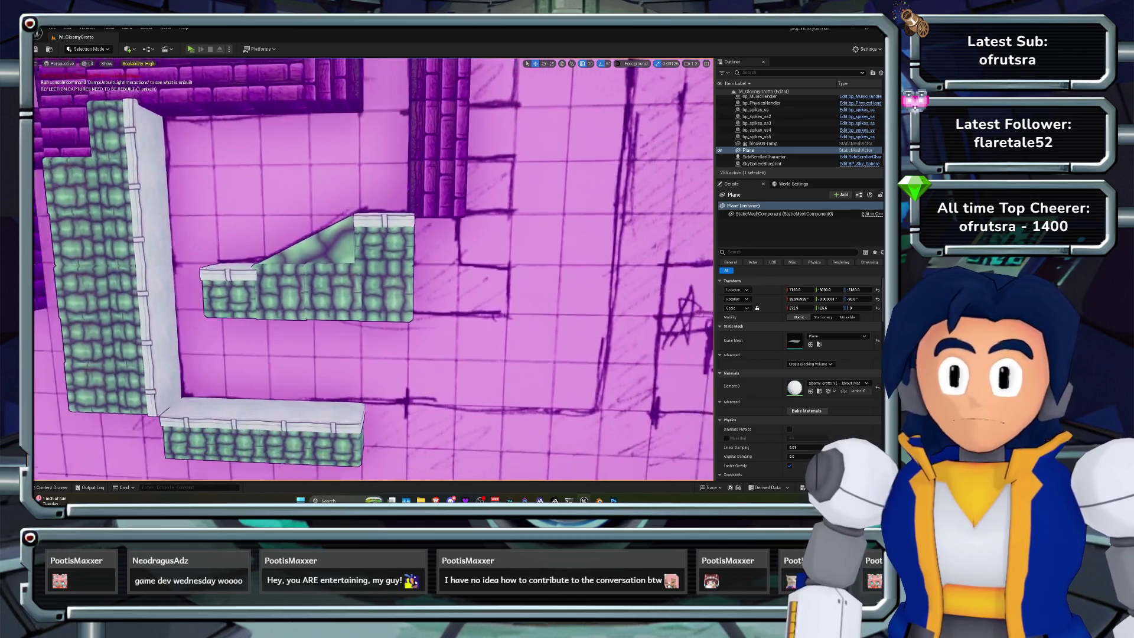
{"action": "scroll", "coordinate": [373, 270], "scroll_direction": "down", "scroll_amount": 2}
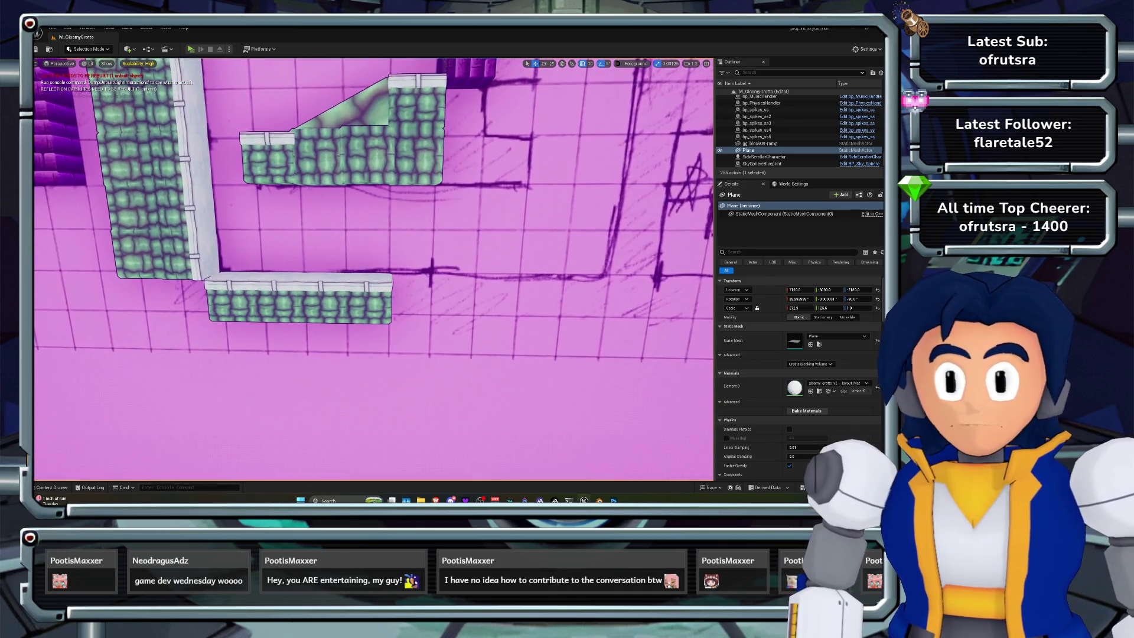
{"action": "left_click", "coordinate": [236, 294]}
{"action": "left_click", "coordinate": [279, 293], "text": "ctrl"}
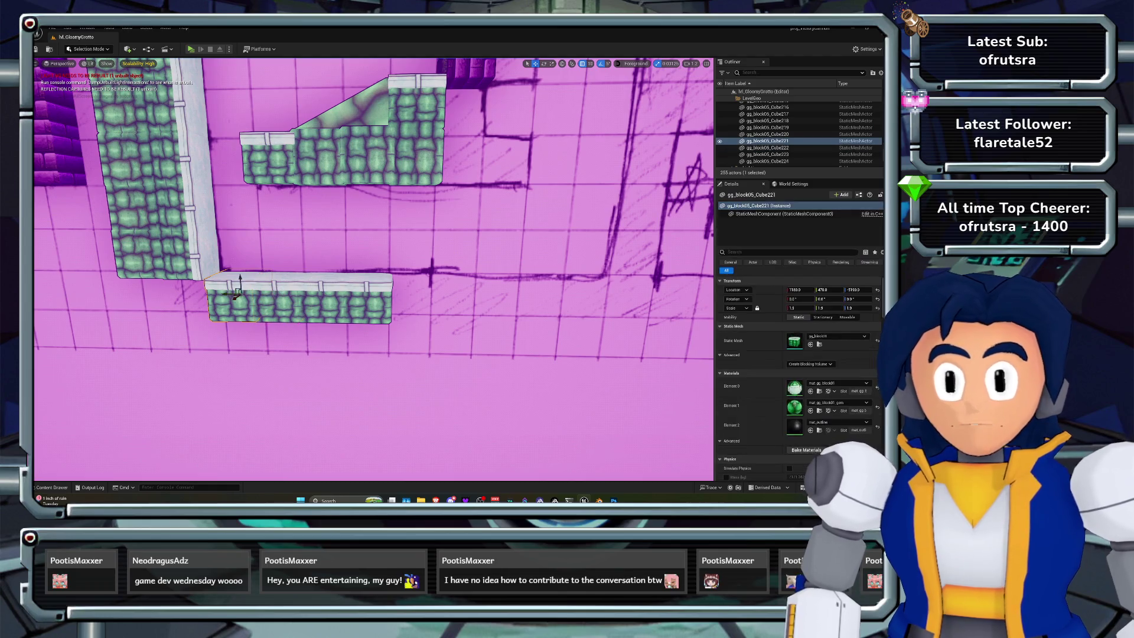
{"action": "left_click", "coordinate": [322, 301], "text": "ctrl"}
{"action": "left_click", "coordinate": [366, 301], "text": "ctrl"}
{"action": "left_click_drag", "start_coordinate": [343, 295], "coordinate": [531, 297]}
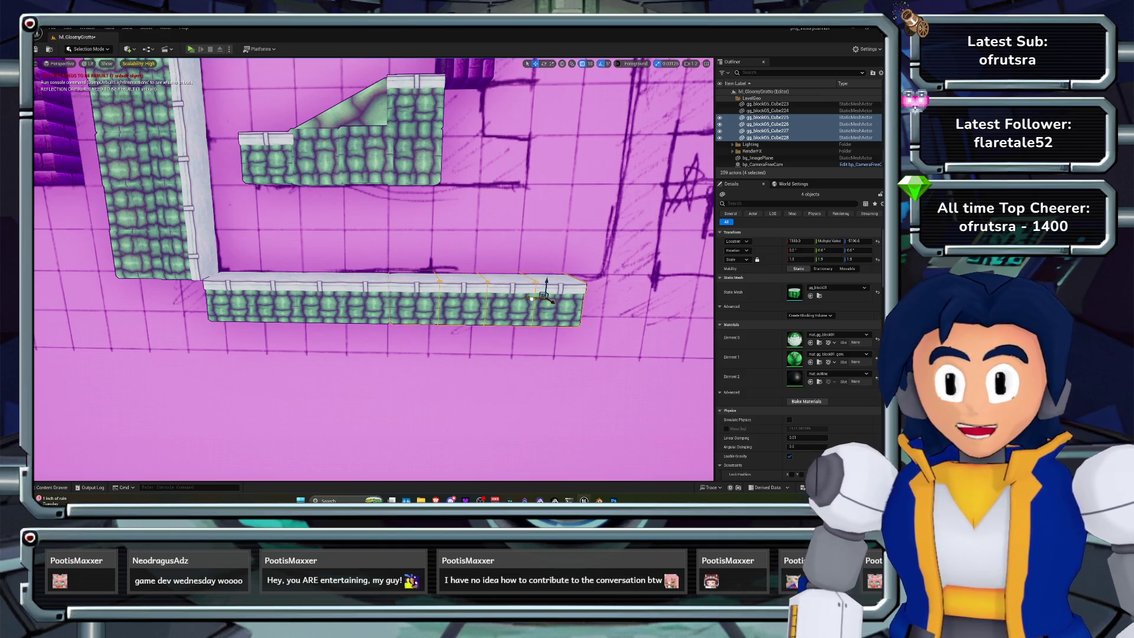
Duplicate the ledge's end block with Ctrl+D to lengthen it further
{"action": "scroll", "coordinate": [531, 298], "scroll_direction": "up", "scroll_amount": 8}
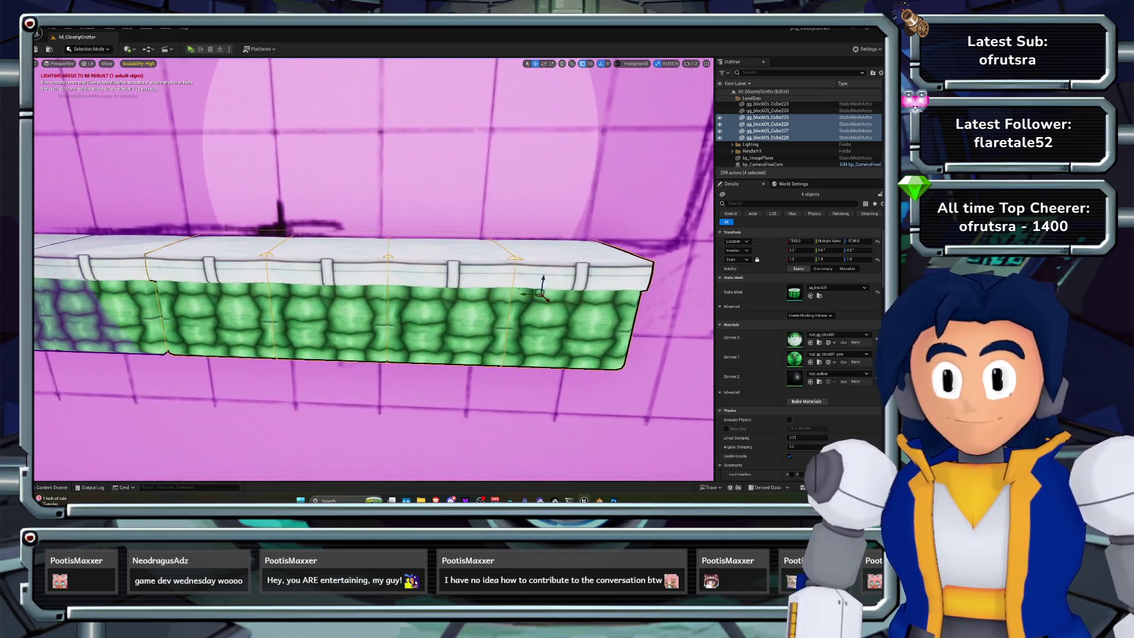
{"action": "scroll", "coordinate": [525, 294], "scroll_direction": "down", "scroll_amount": 5}
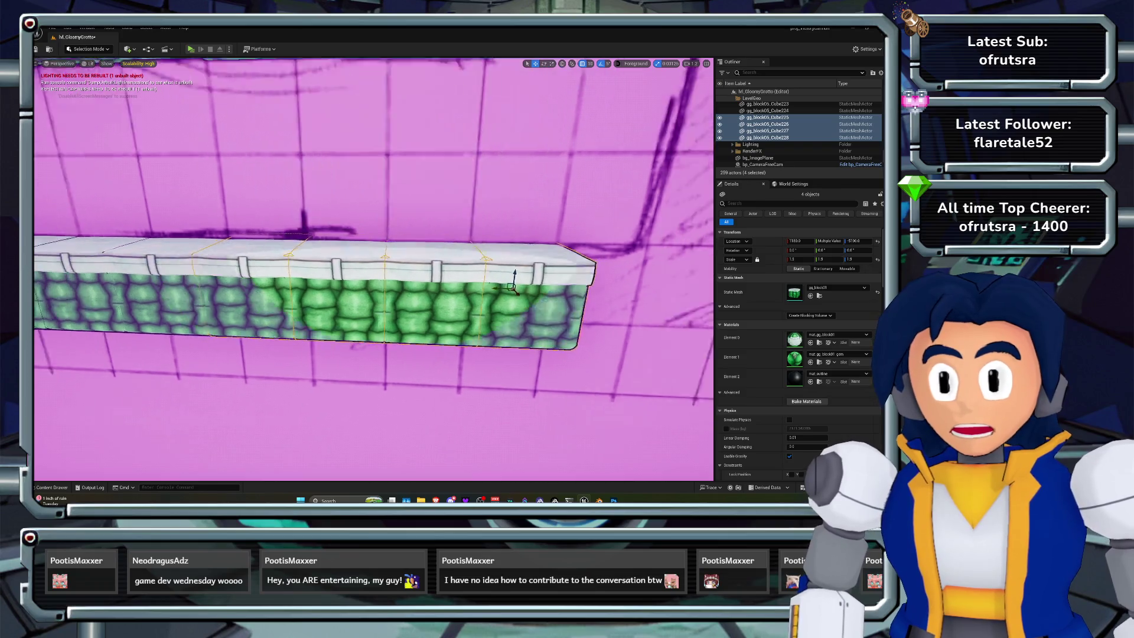
{"action": "key", "text": "d"}
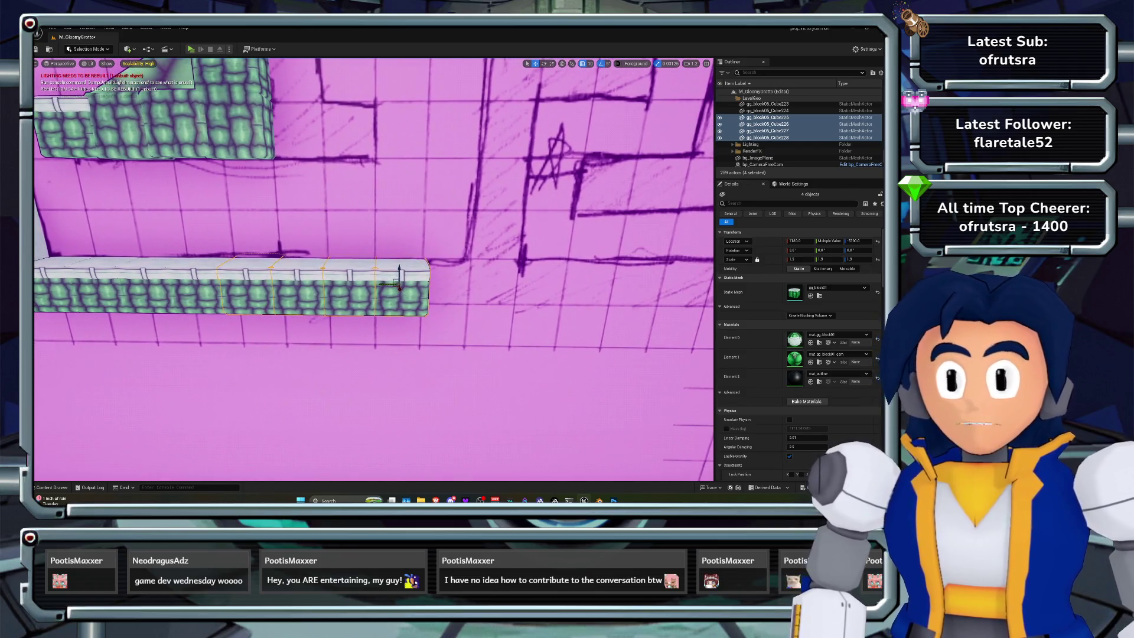
{"action": "left_click", "coordinate": [399, 284]}
{"action": "key", "text": "ctrl+d"}
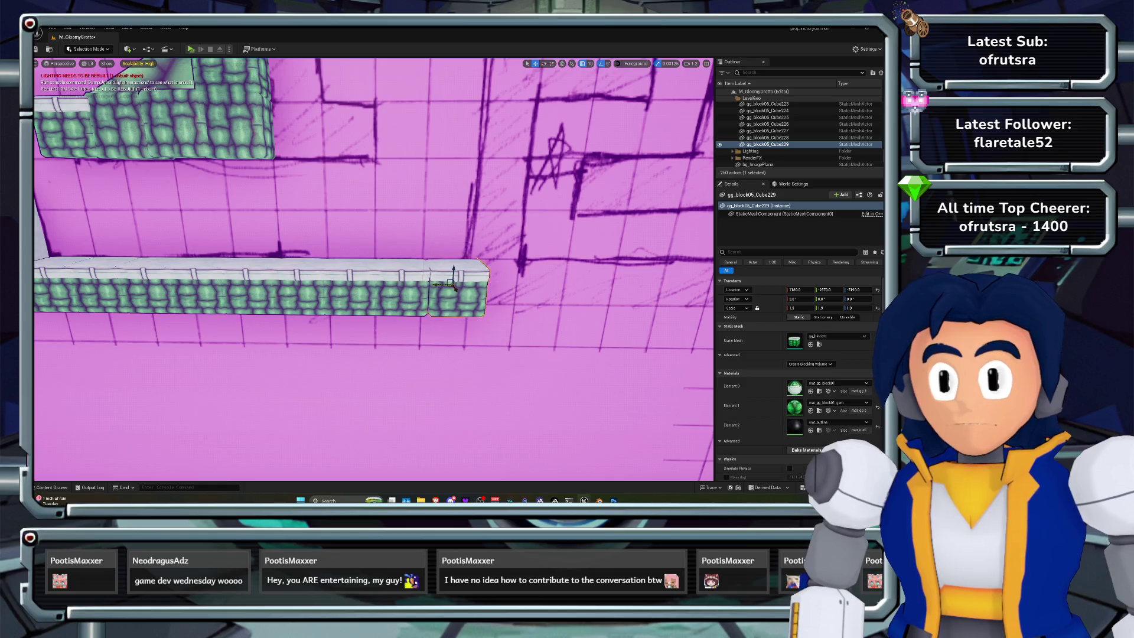
Fly around the extended ledge to check its alignment, then select gg_block05_Cube218
{"action": "scroll", "coordinate": [452, 284], "scroll_direction": "up", "scroll_amount": 5}
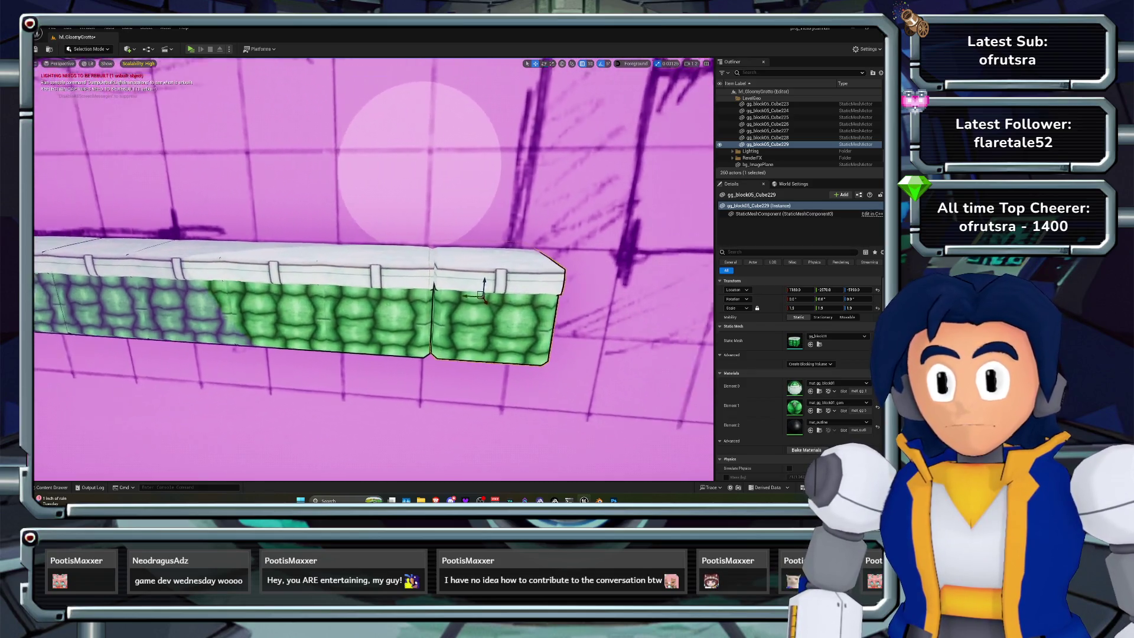
{"action": "key", "text": "d"}
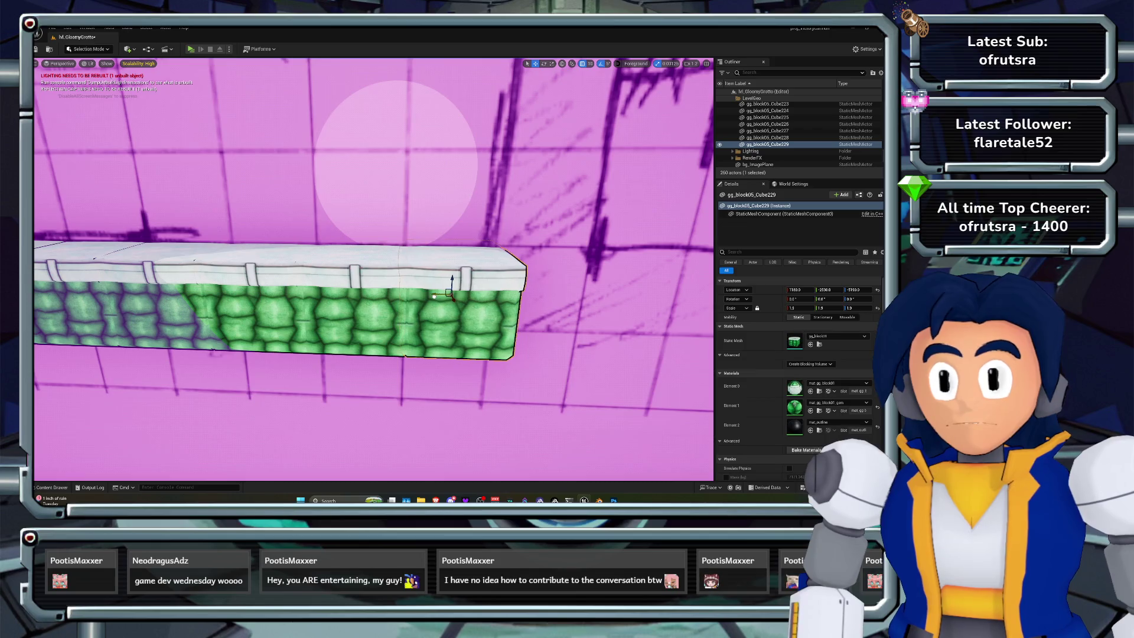
{"action": "key", "text": "s"}
{"action": "key", "text": "d"}
{"action": "key", "text": "s"}
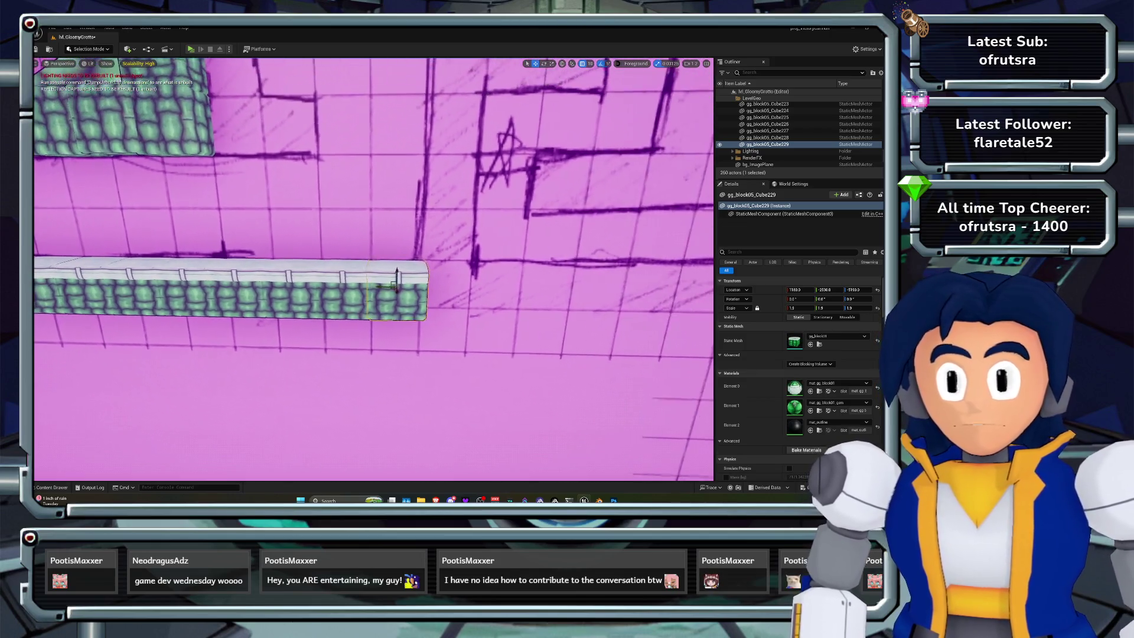
{"action": "key", "text": "a"}
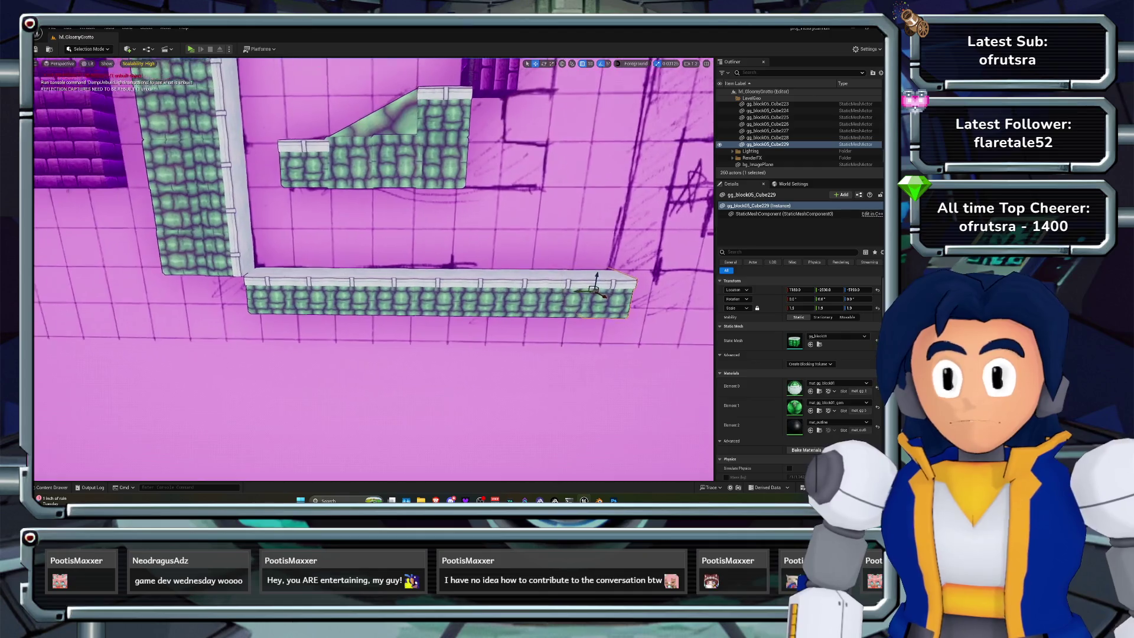
{"action": "key", "text": "d"}
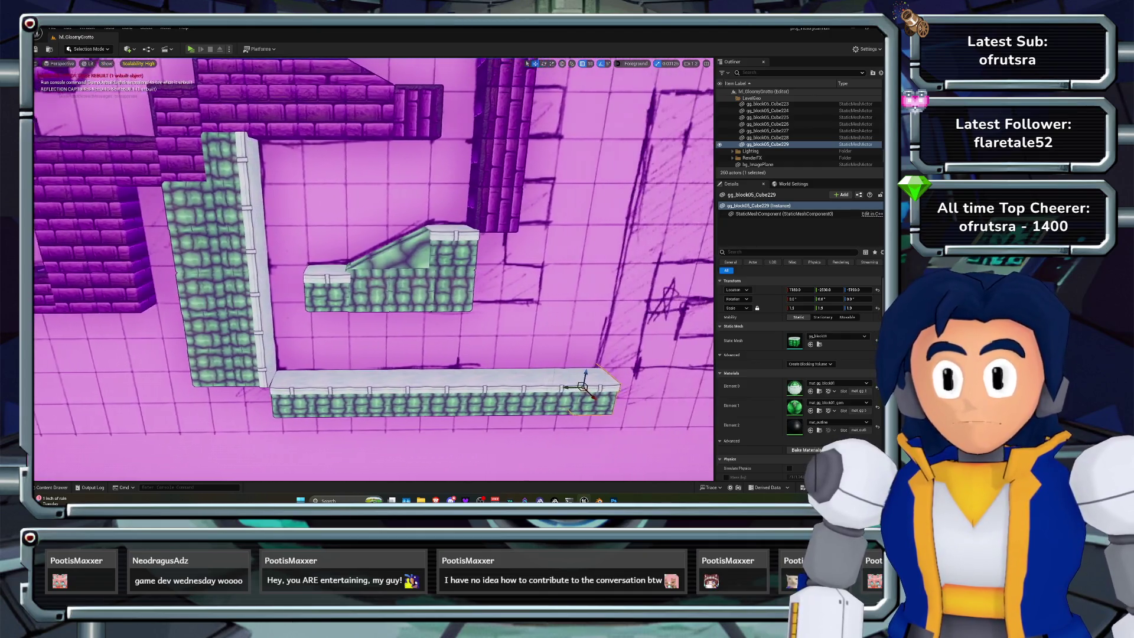
{"action": "key", "text": "e"}
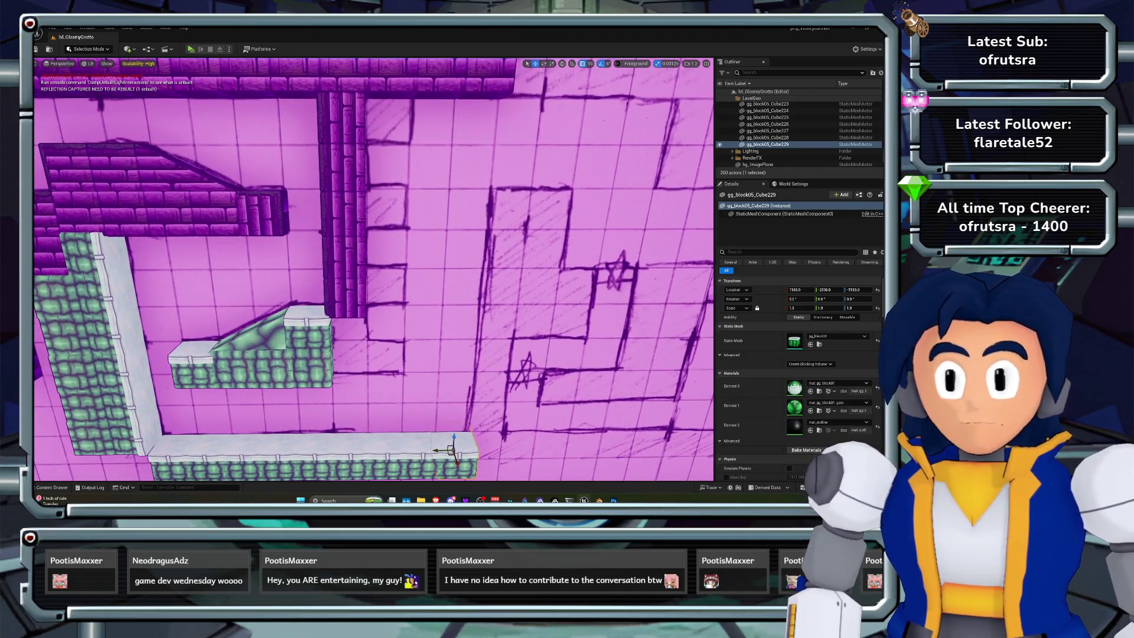
{"action": "key", "text": "w"}
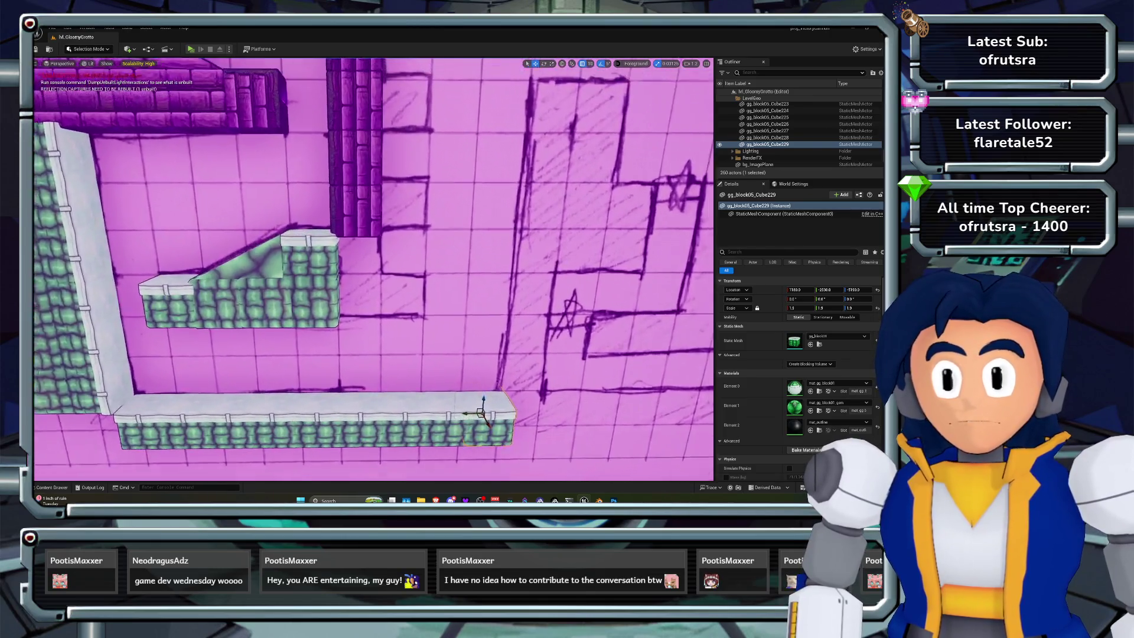
{"action": "left_click", "coordinate": [172, 331]}
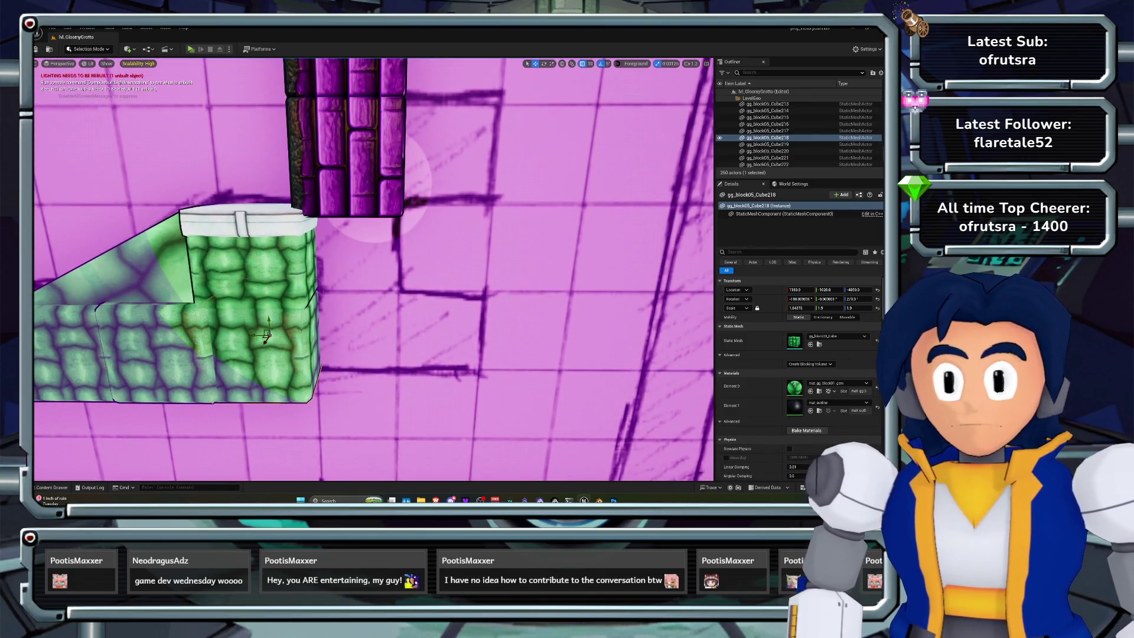
Duplicate the purple brick block gg_block05_Cube199 to a spot beside the pillar
{"action": "key", "text": "a"}
{"action": "left_click", "coordinate": [183, 330]}
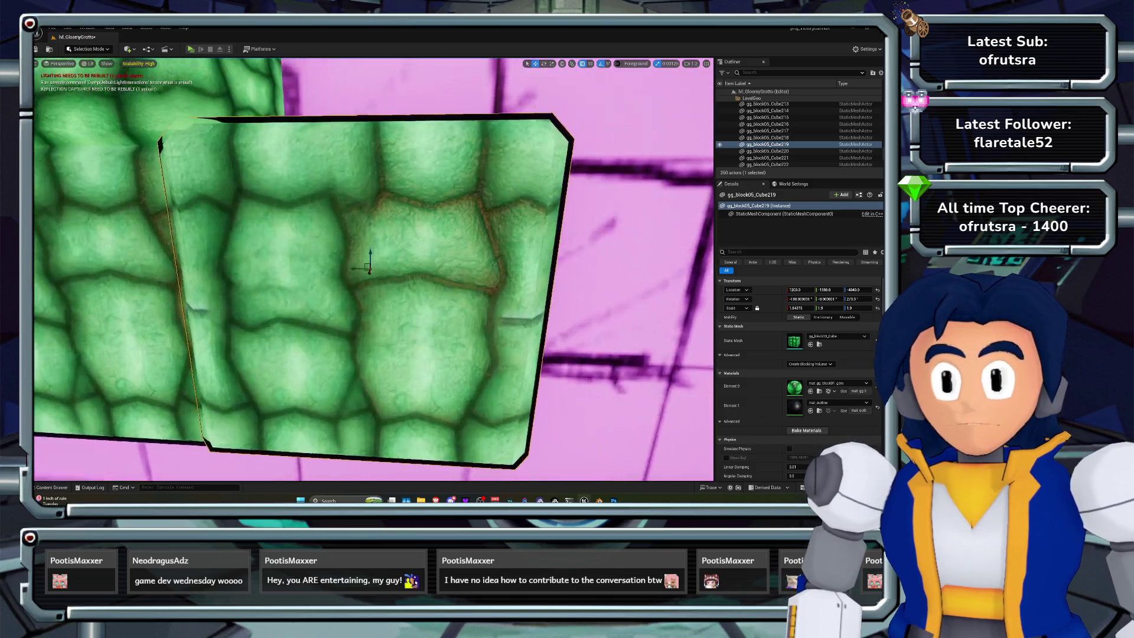
{"action": "scroll", "coordinate": [373, 269], "scroll_direction": "down", "scroll_amount": 5}
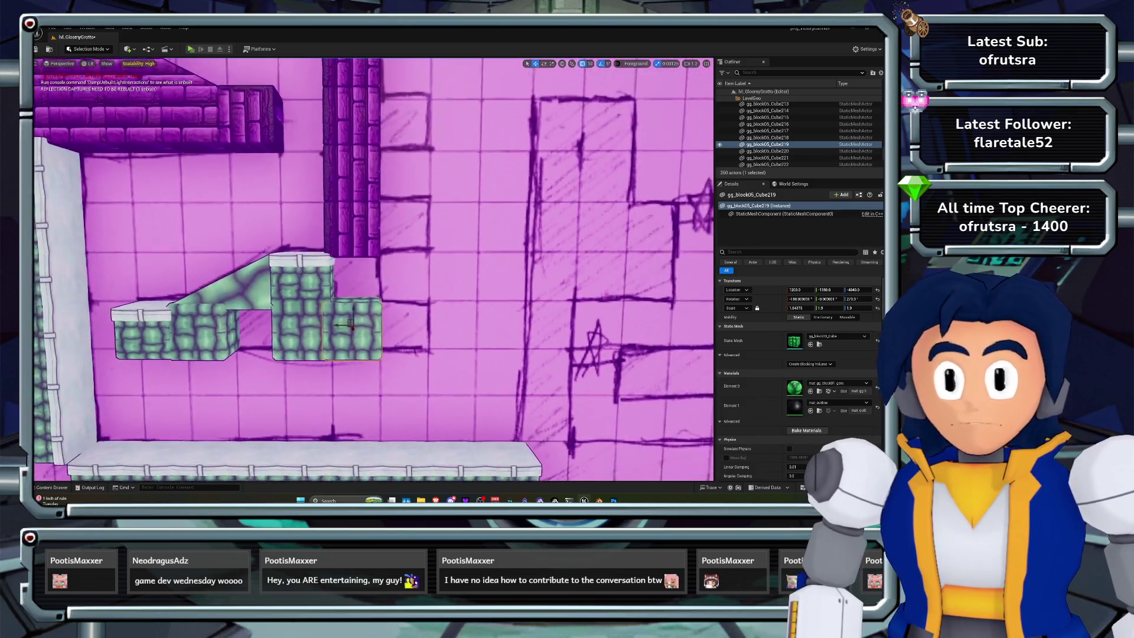
{"action": "left_click", "coordinate": [327, 145]}
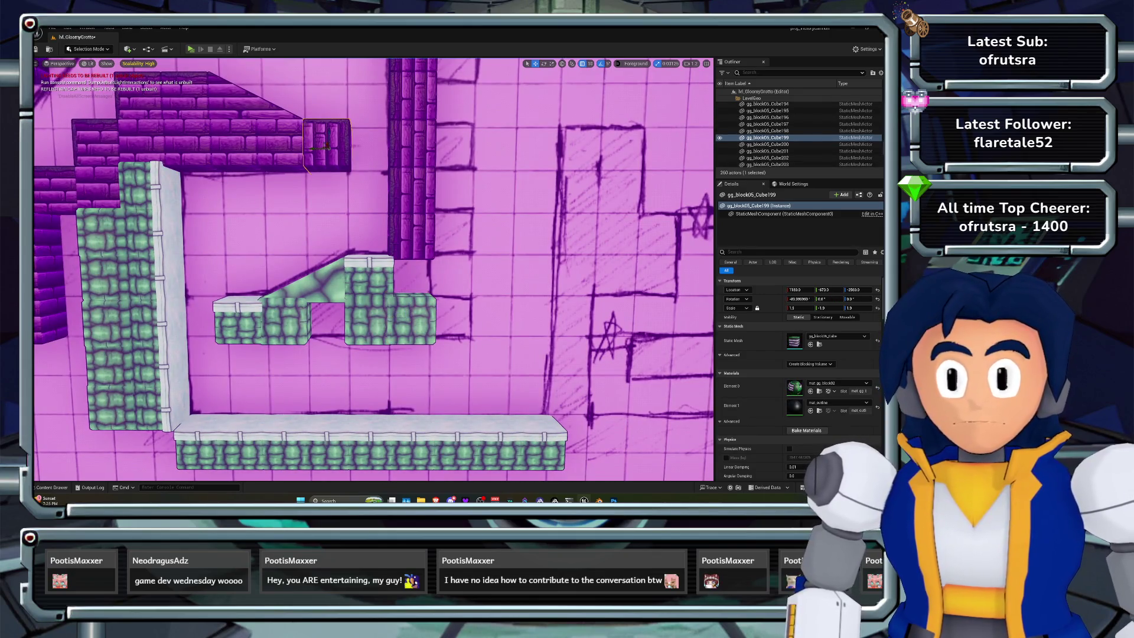
{"action": "left_click_drag", "start_coordinate": [324, 144], "coordinate": [477, 309], "text": "alt"}
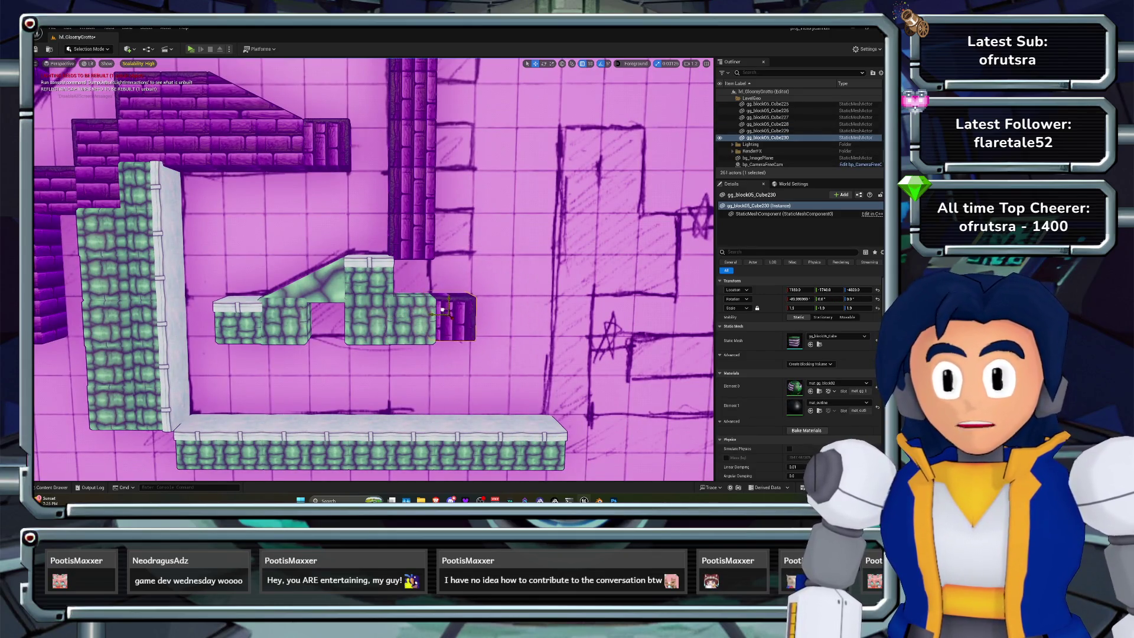
{"action": "key", "text": "f"}
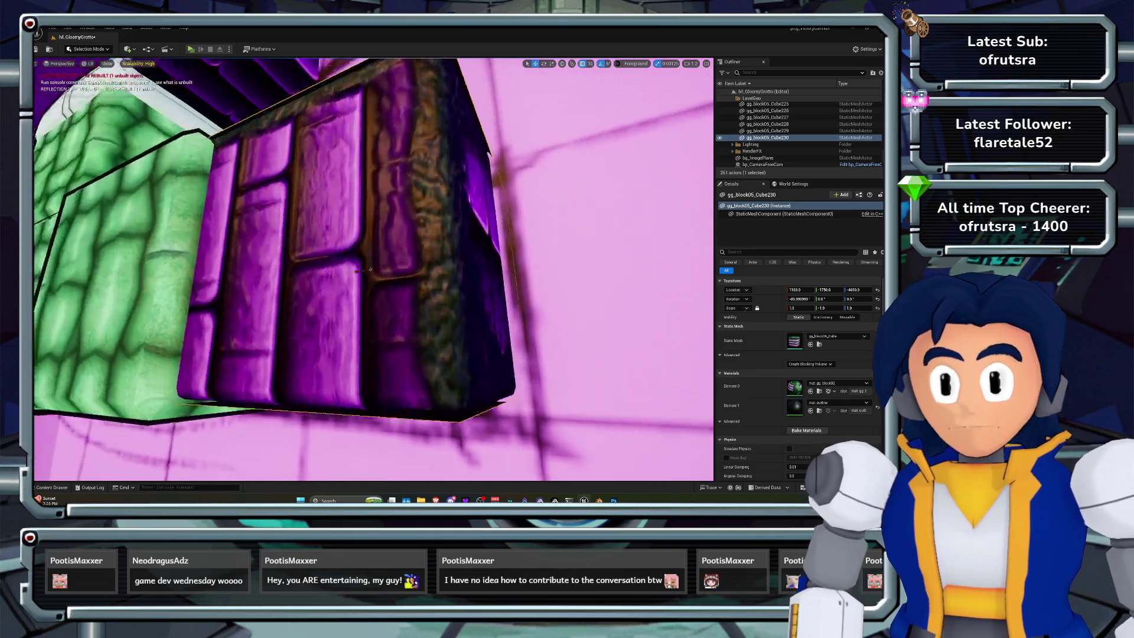
Inspect the new brick block from around it and nudge its Y location to about -1760
{"action": "mouse_move", "coordinate": [367, 267]}
{"action": "left_mouse_down", "text": "alt"}
{"action": "mouse_move", "coordinate": [414, 236]}
{"action": "mouse_move", "coordinate": [426, 166]}
{"action": "mouse_move", "coordinate": [438, 227]}
{"action": "left_mouse_up", "text": "alt"}
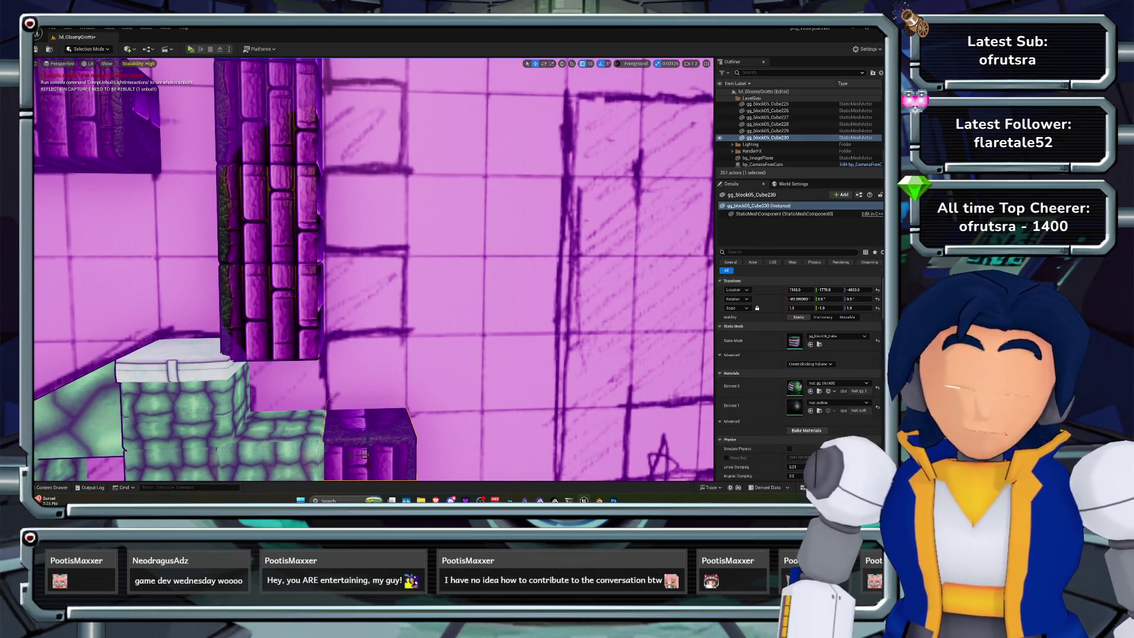
{"action": "left_click_drag", "start_coordinate": [438, 227], "coordinate": [445, 266], "text": "alt"}
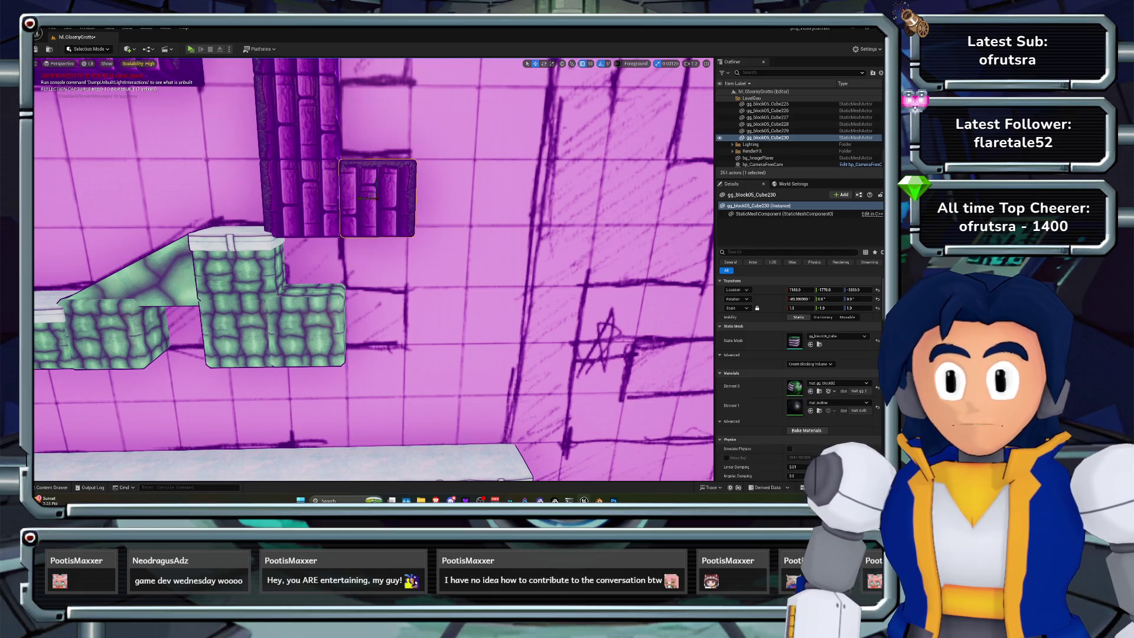
{"action": "key", "text": "f"}
{"action": "mouse_move", "coordinate": [445, 266]}
{"action": "left_mouse_down", "text": "alt"}
{"action": "mouse_move", "coordinate": [390, 269]}
{"action": "mouse_move", "coordinate": [390, 278]}
{"action": "left_mouse_up", "text": "alt"}
{"action": "key", "text": "w"}
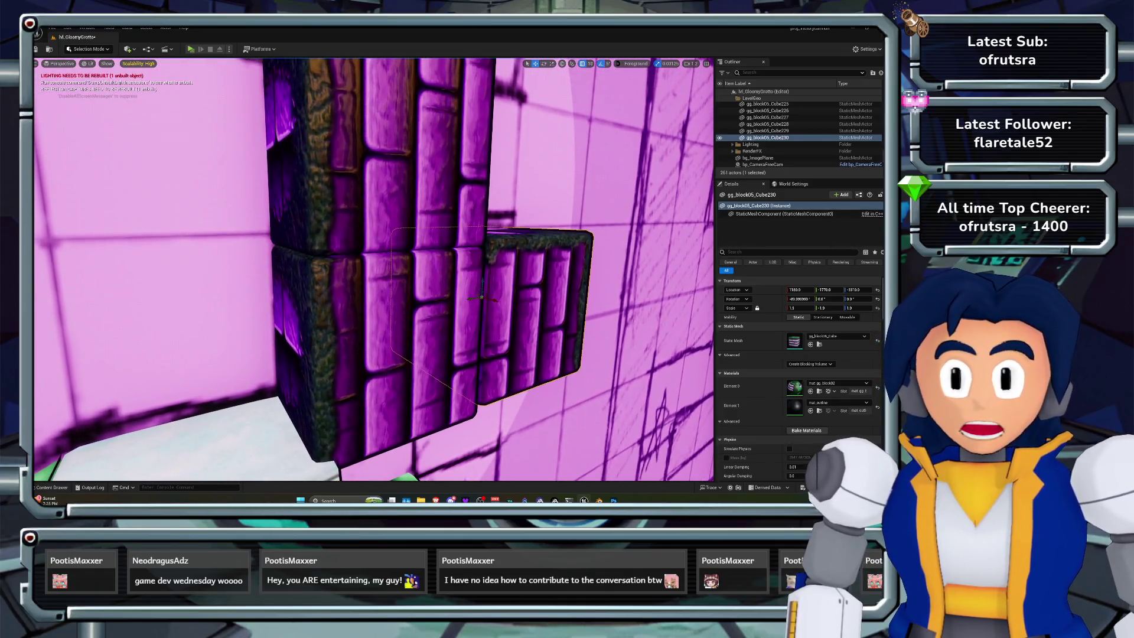
{"action": "left_click", "coordinate": [378, 266]}
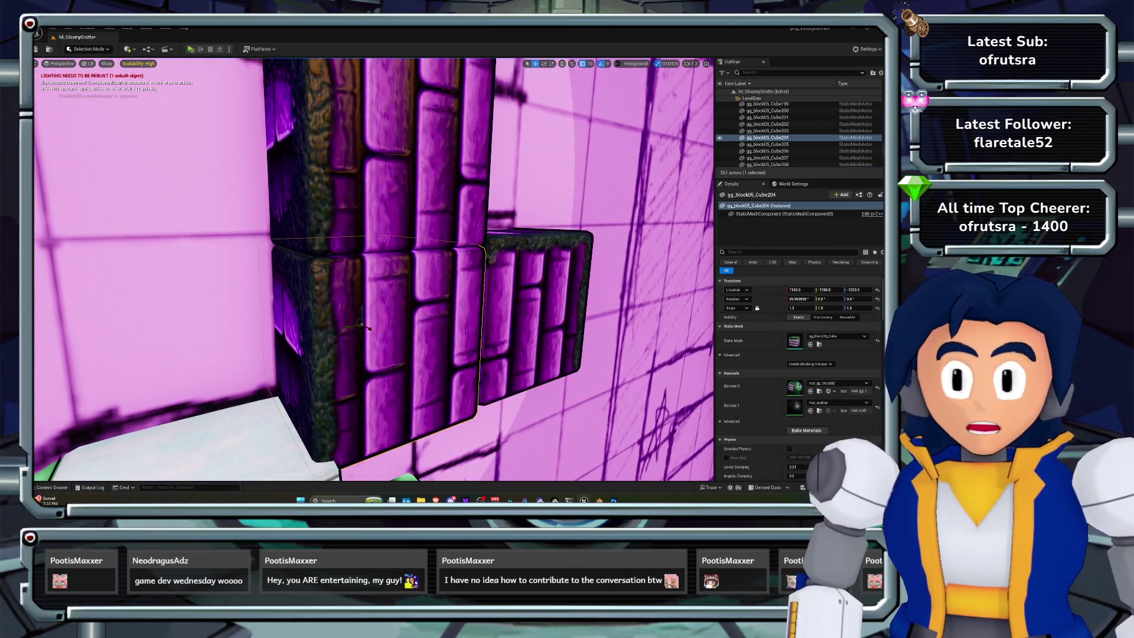
{"action": "key", "text": "f"}
{"action": "key", "text": "ctrl+z"}
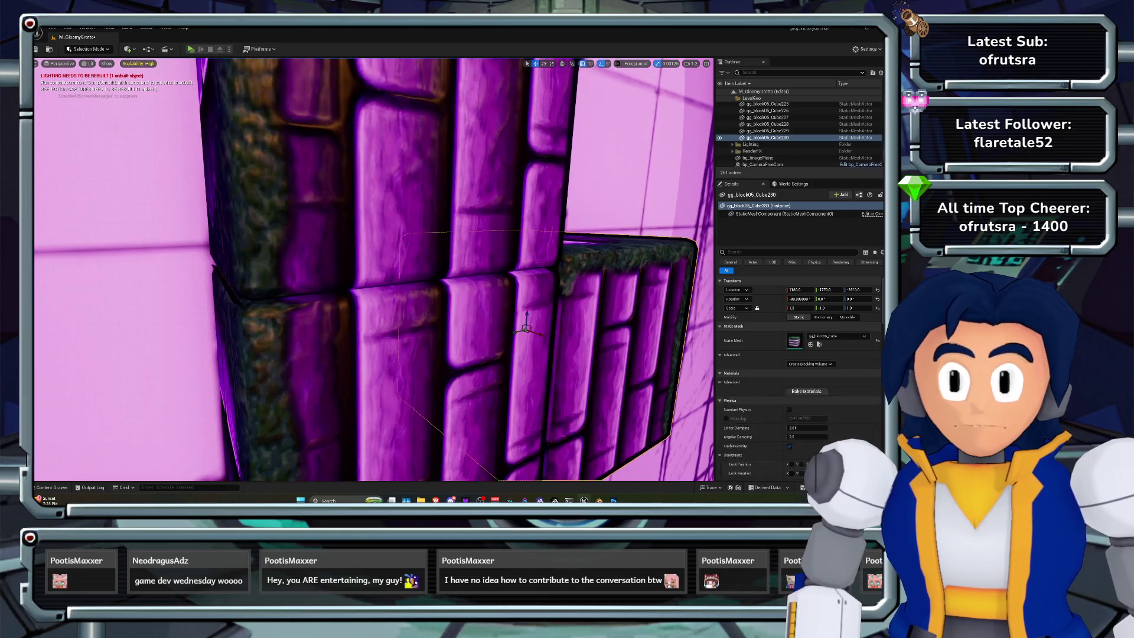
{"action": "key", "text": "f"}
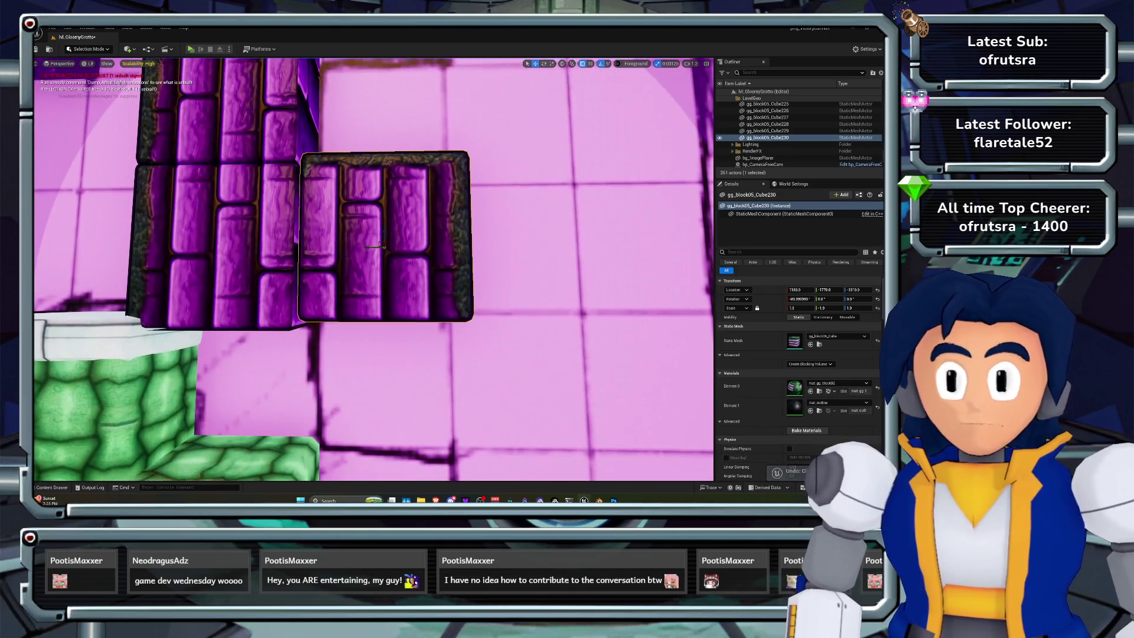
{"action": "mouse_move", "coordinate": [382, 245]}
{"action": "left_mouse_down"}
{"action": "mouse_move", "coordinate": [367, 246]}
{"action": "mouse_move", "coordinate": [381, 237]}
{"action": "left_mouse_up"}
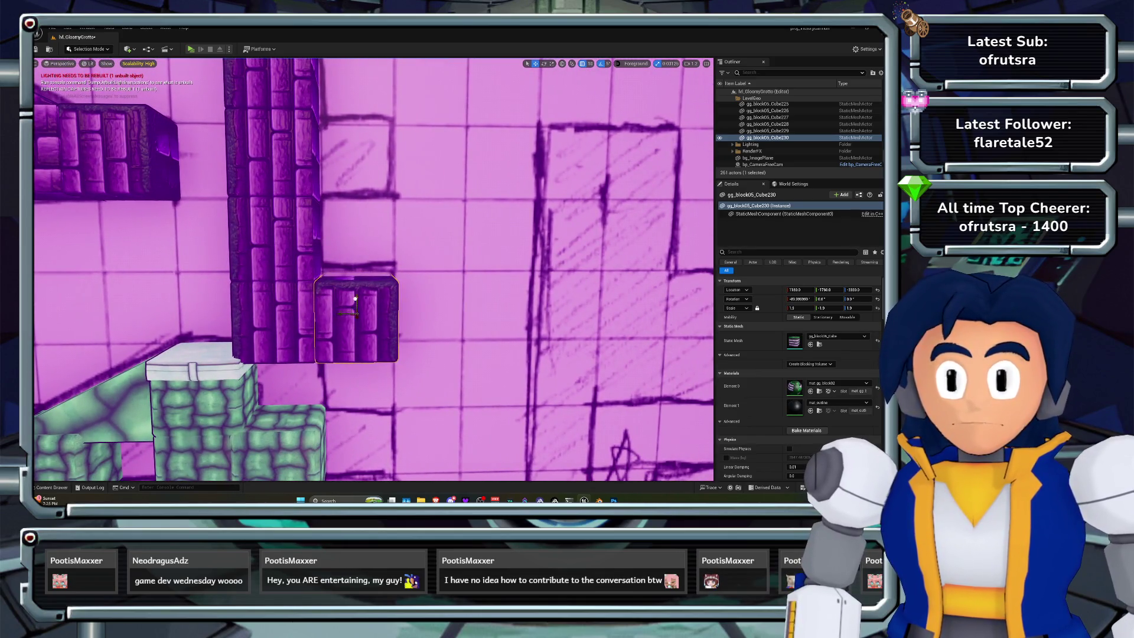
Duplicate the brick block upward twice, stacking copies above the pillar
{"action": "left_click_drag", "start_coordinate": [355, 298], "coordinate": [358, 179]}
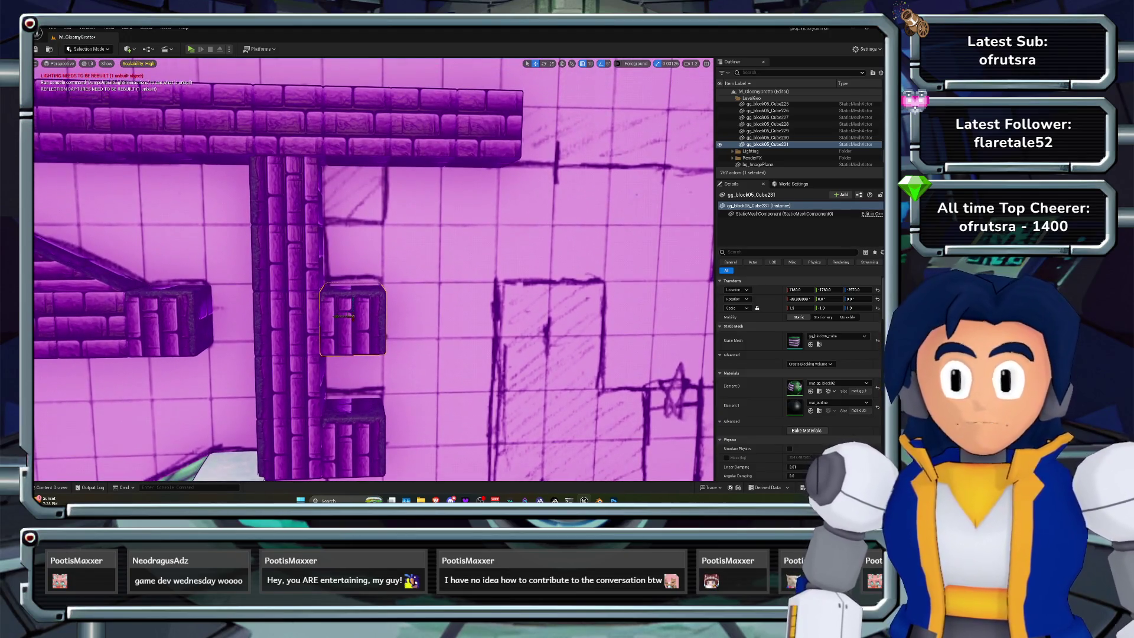
{"action": "mouse_move", "coordinate": [353, 307]}
{"action": "left_mouse_down"}
{"action": "mouse_move", "coordinate": [354, 208]}
{"action": "mouse_move", "coordinate": [368, 190]}
{"action": "mouse_move", "coordinate": [385, 207]}
{"action": "left_mouse_up"}
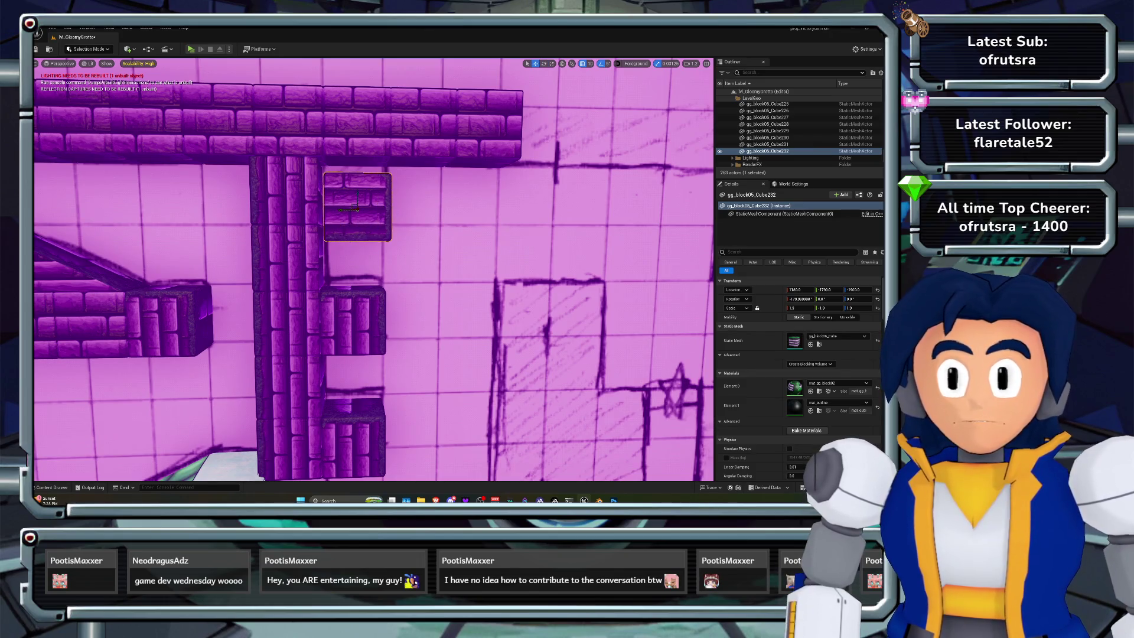
{"action": "left_click_drag", "start_coordinate": [357, 193], "coordinate": [357, 181]}
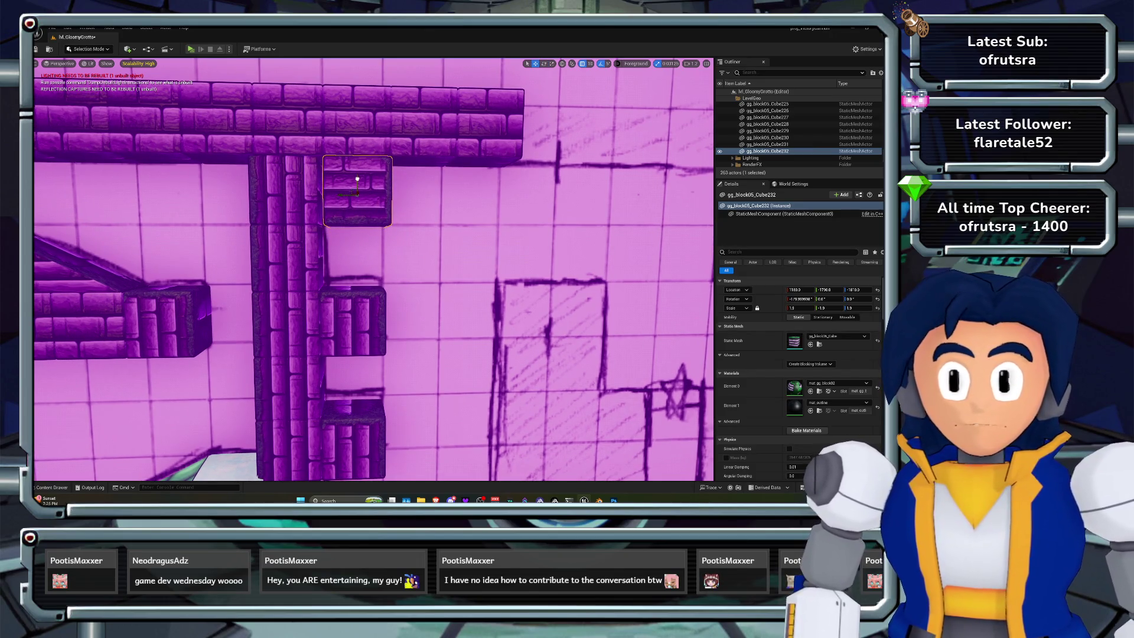
Undo the top copy's last move, rotate it 80 degrees, then delete it
{"action": "key", "text": "ctrl+z"}
{"action": "key", "text": "ctrl+z"}
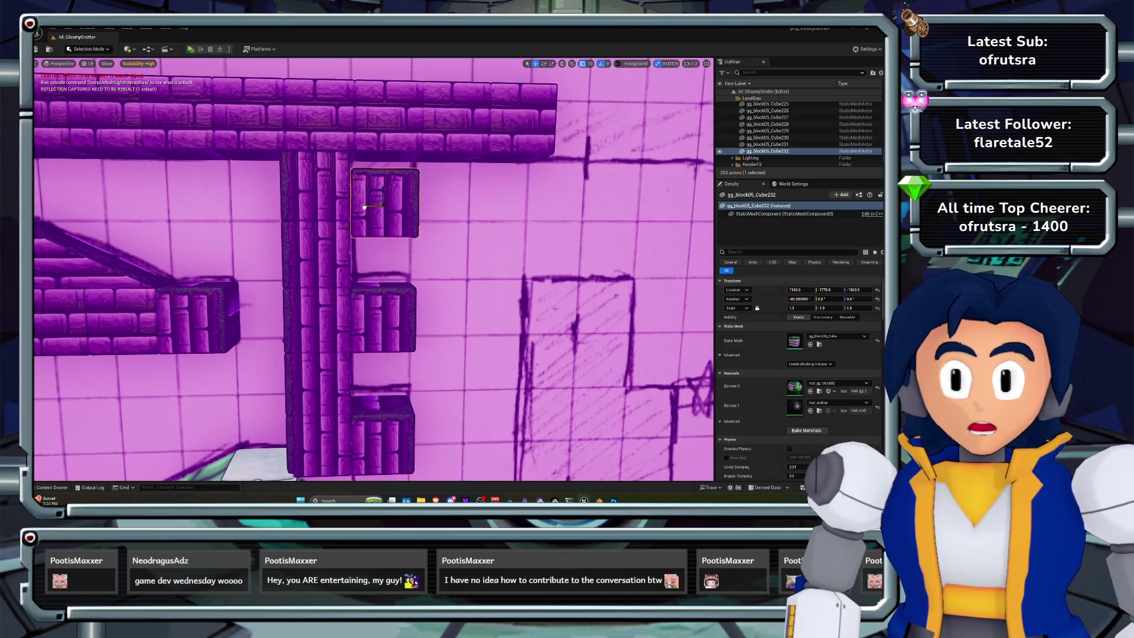
{"action": "mouse_move", "coordinate": [375, 229]}
{"action": "left_mouse_down"}
{"action": "mouse_move", "coordinate": [407, 202]}
{"action": "mouse_move", "coordinate": [384, 181]}
{"action": "left_mouse_up"}
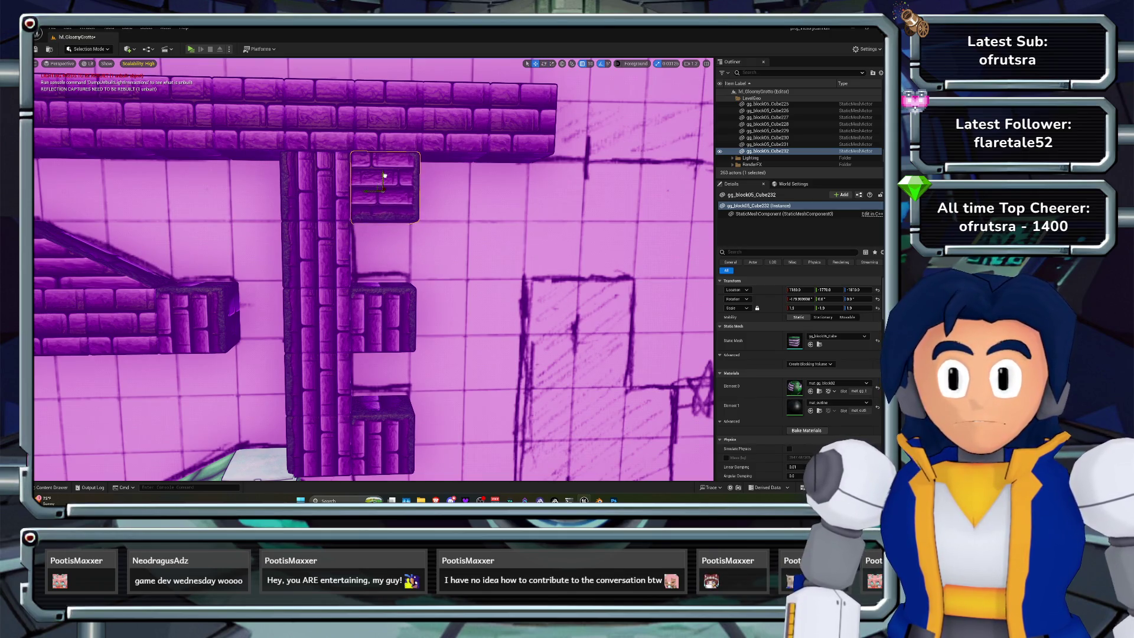
{"action": "scroll", "coordinate": [385, 176], "scroll_direction": "down", "scroll_amount": 5}
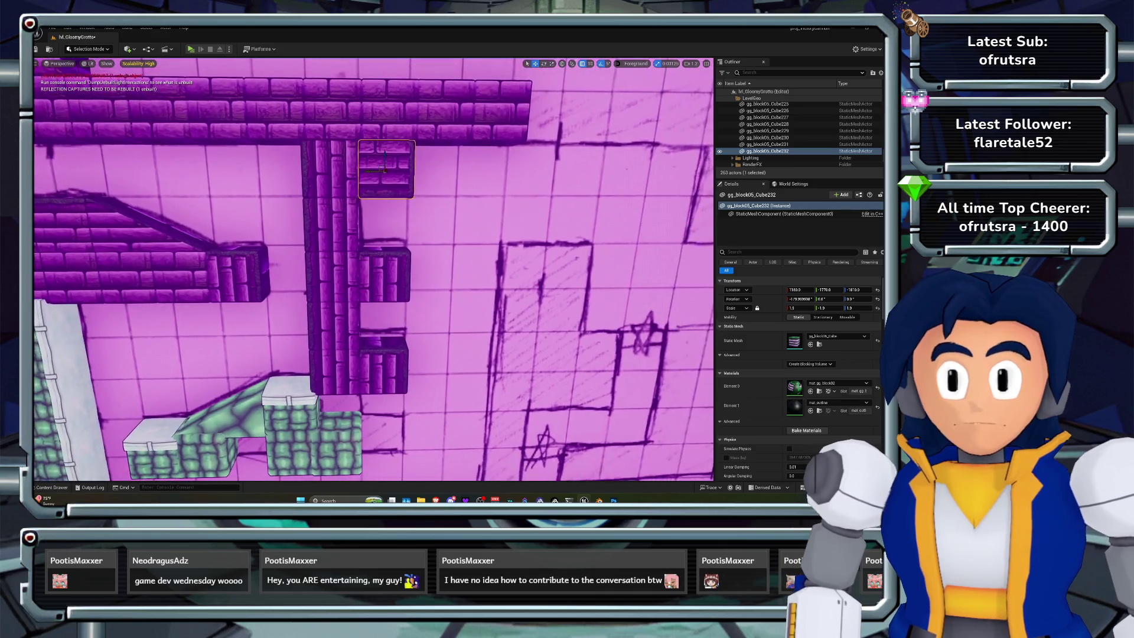
{"action": "key", "text": "Delete"}
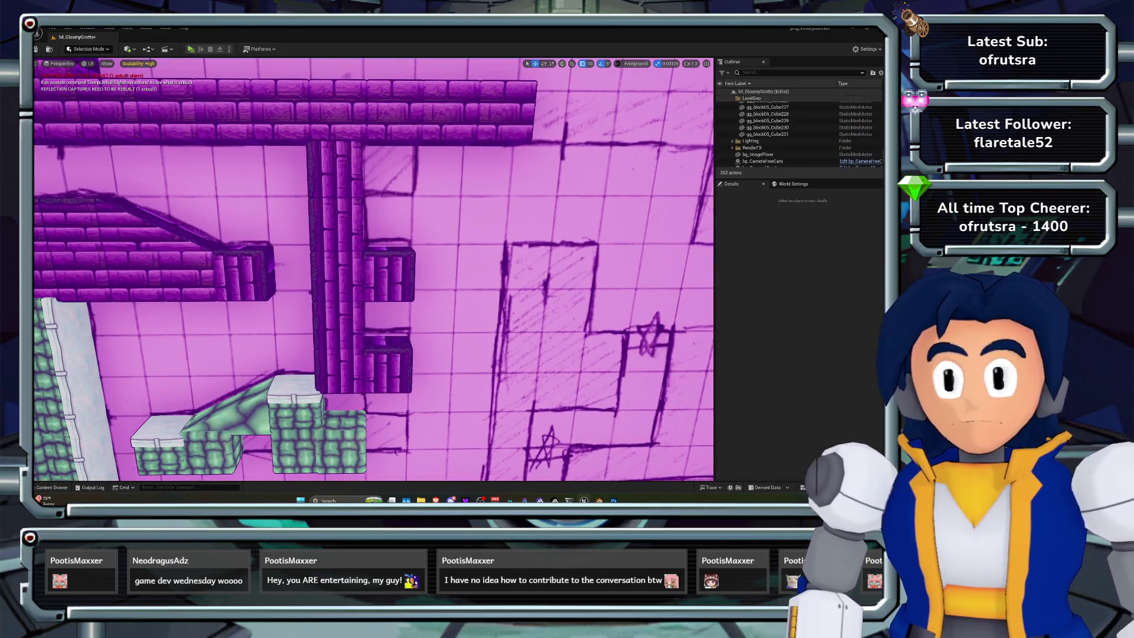
Copy a ceiling-ledge brick block down beneath the ledge and slide it against the pillar
{"action": "key", "text": "d"}
{"action": "left_click", "coordinate": [391, 112]}
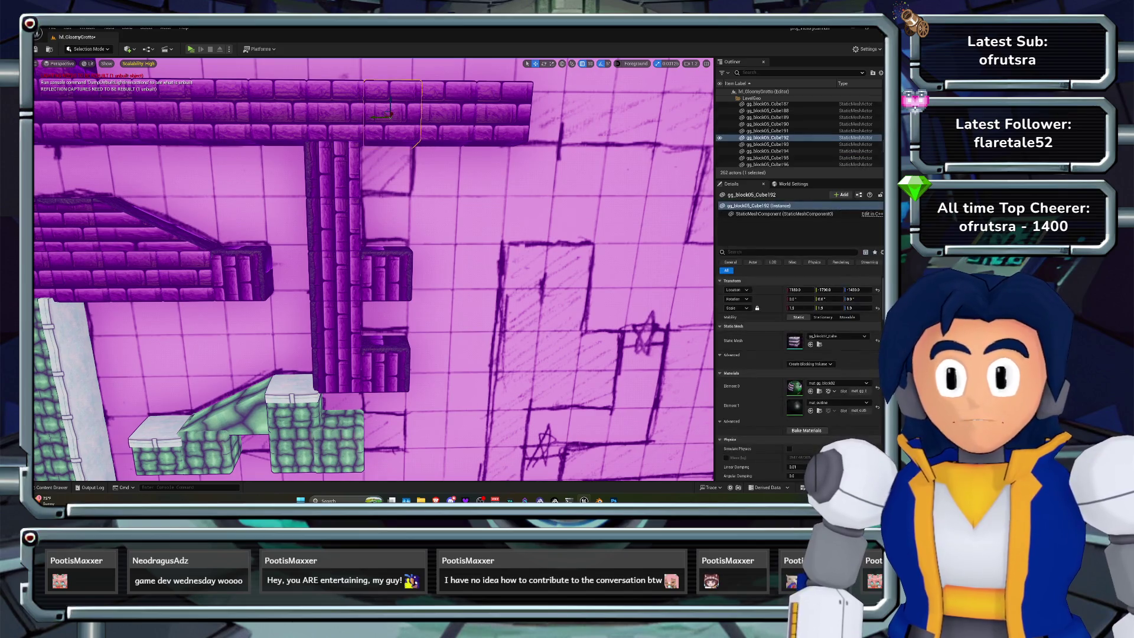
{"action": "key", "text": "w"}
{"action": "key", "text": "w"}
{"action": "key", "text": "w"}
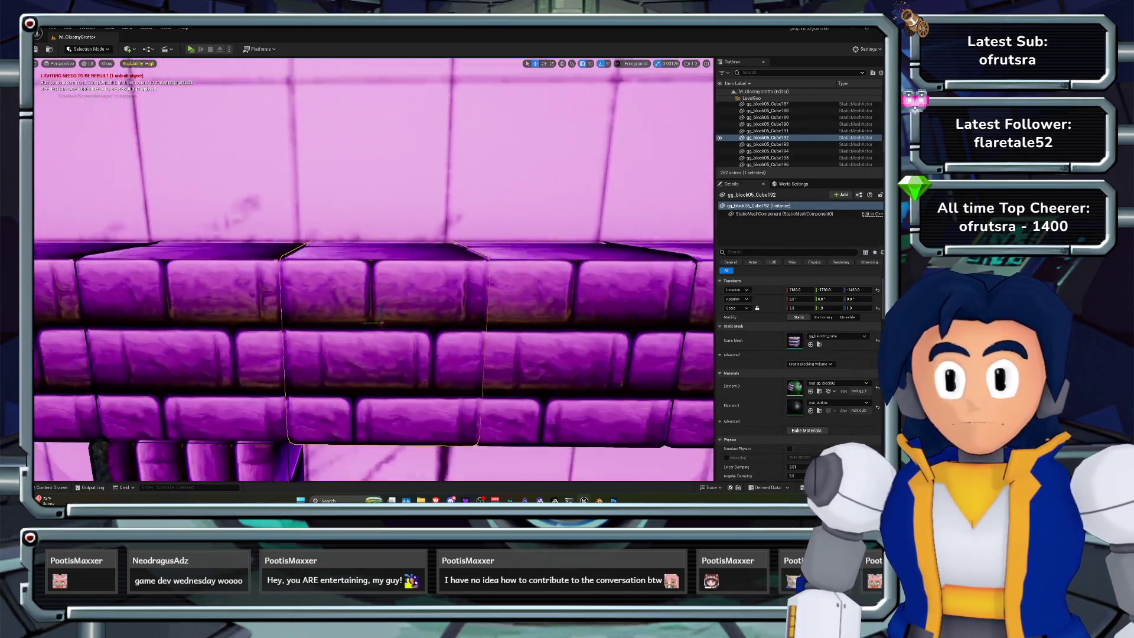
{"action": "key", "text": "f"}
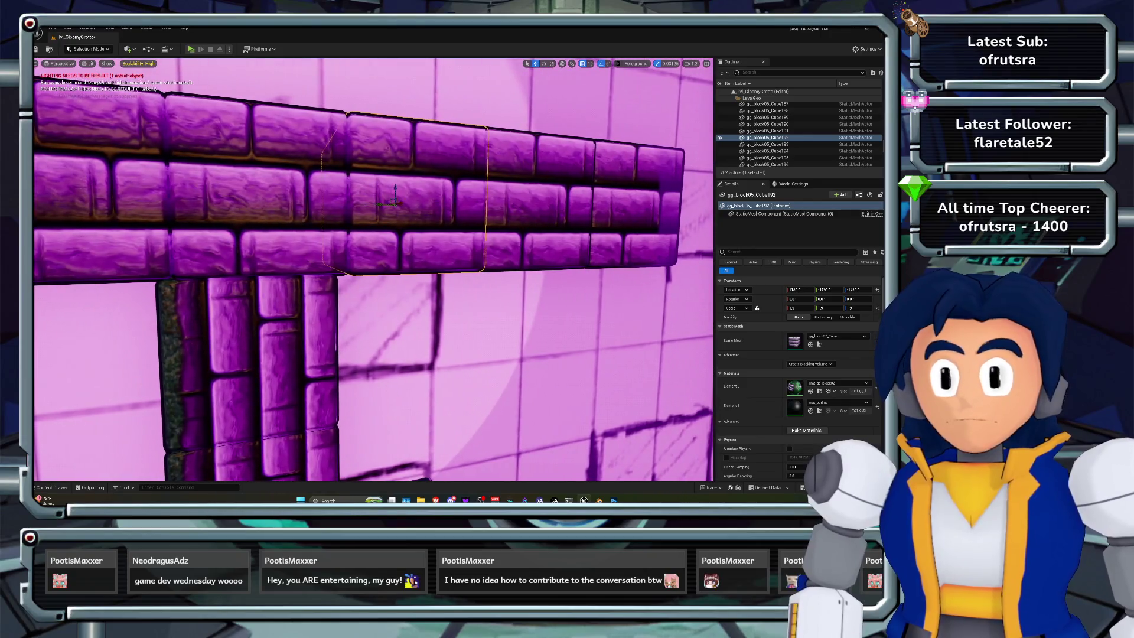
{"action": "left_click_drag", "start_coordinate": [394, 189], "coordinate": [402, 306]}
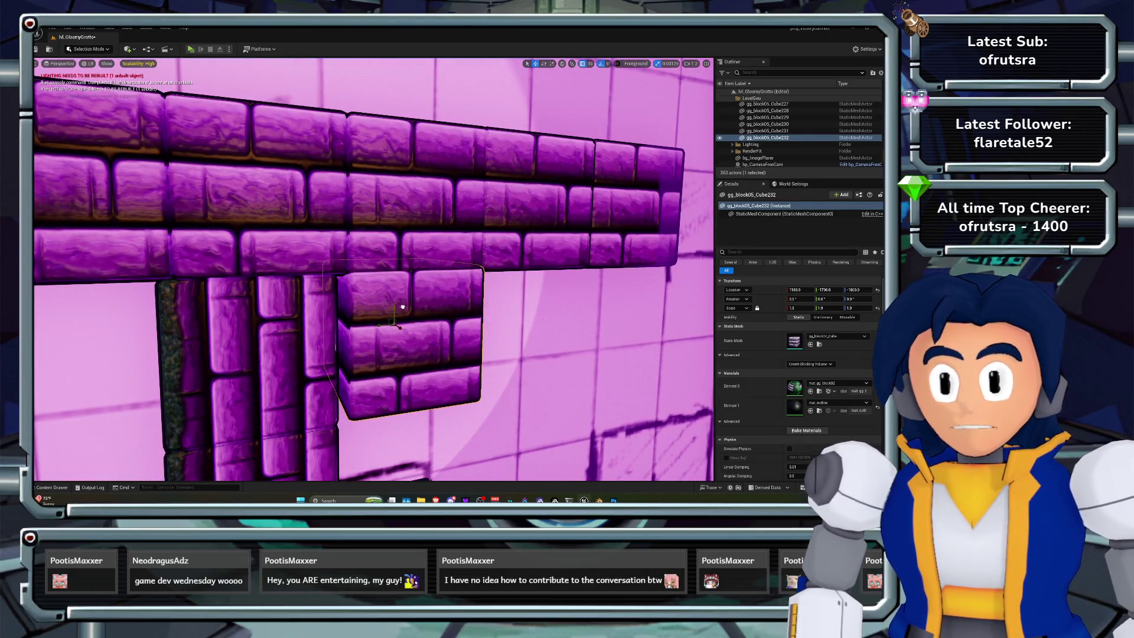
{"action": "key", "text": "f"}
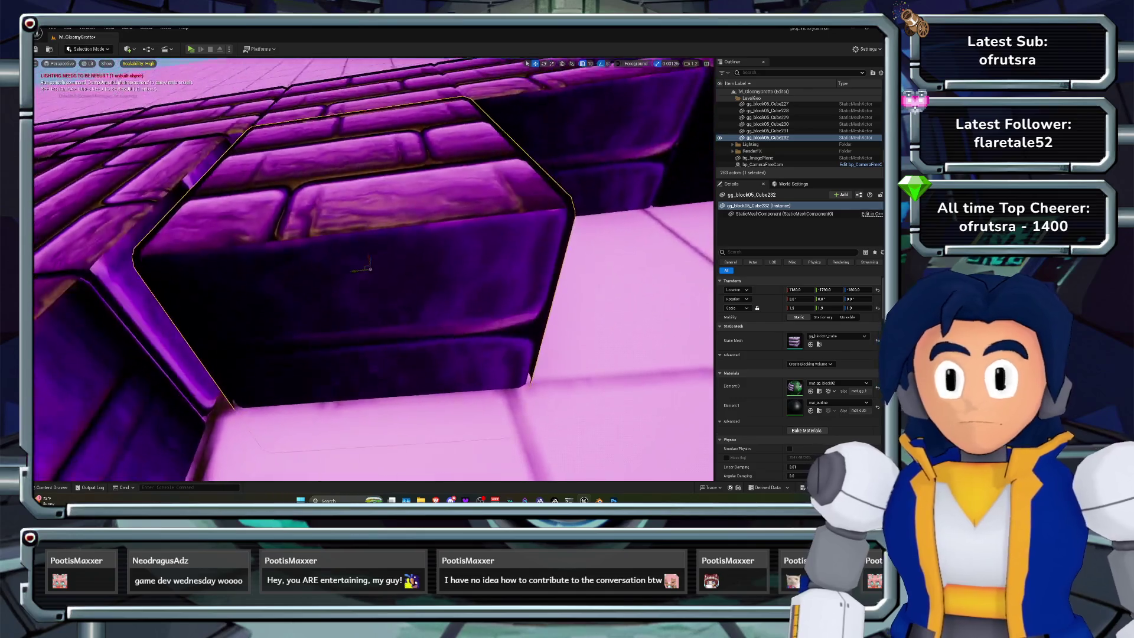
{"action": "mouse_move", "coordinate": [352, 269]}
{"action": "left_mouse_down"}
{"action": "mouse_move", "coordinate": [327, 268]}
{"action": "mouse_move", "coordinate": [355, 248]}
{"action": "mouse_move", "coordinate": [348, 225]}
{"action": "mouse_move", "coordinate": [355, 278]}
{"action": "left_mouse_up"}
{"action": "scroll", "coordinate": [369, 266], "scroll_direction": "down", "scroll_amount": 10}
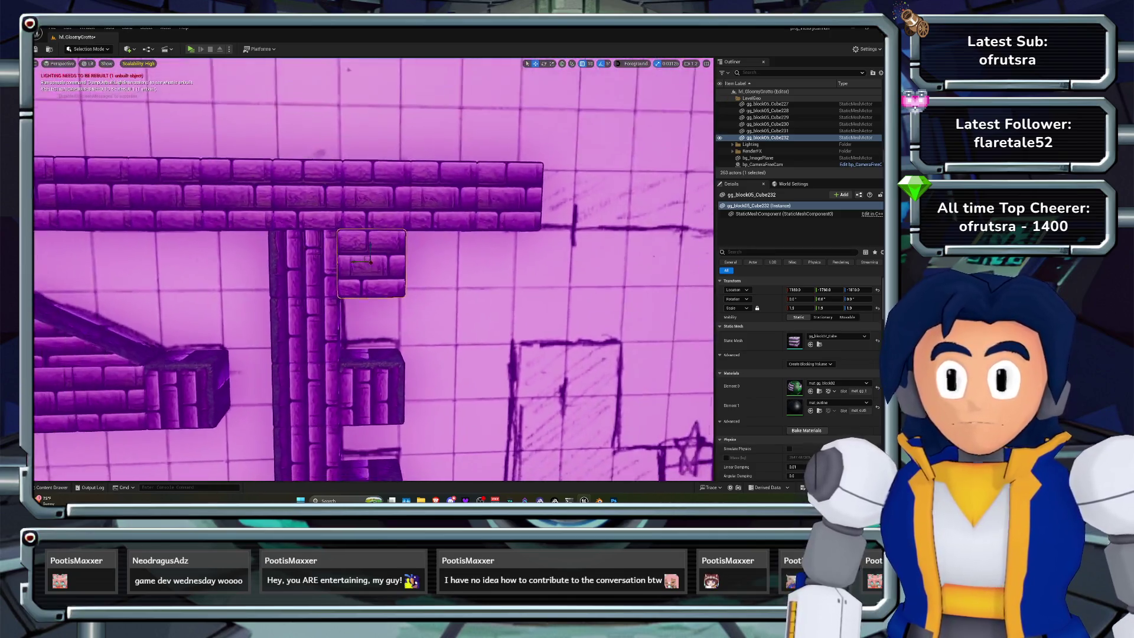
{"action": "left_click_drag", "start_coordinate": [354, 266], "coordinate": [349, 331]}
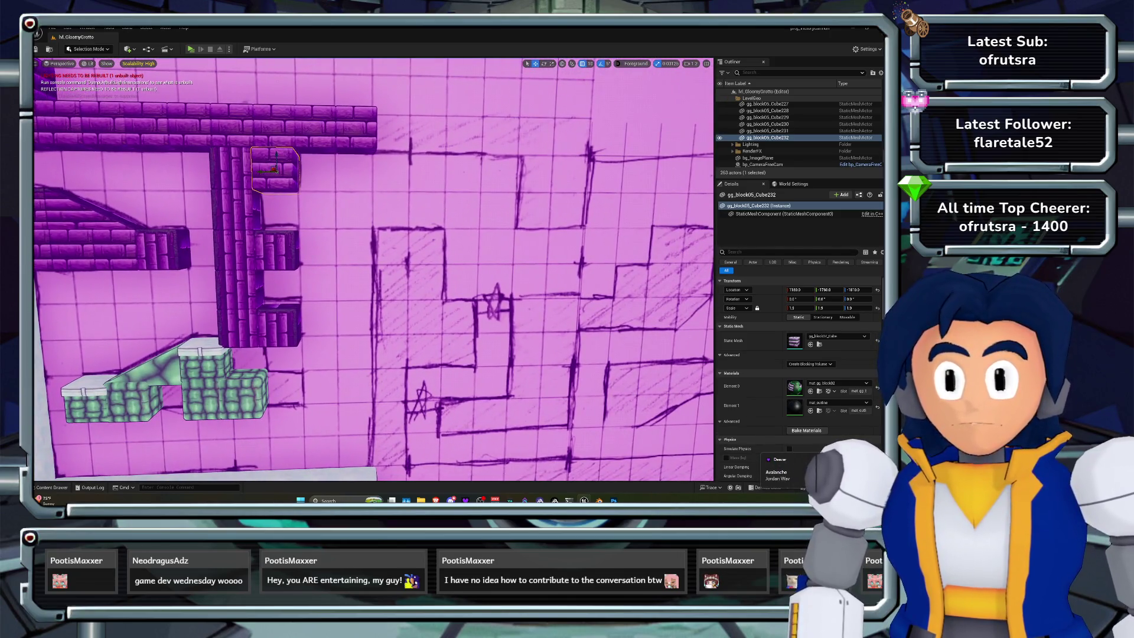
{"action": "left_click", "coordinate": [275, 248]}
{"action": "mouse_move", "coordinate": [354, 265]}
{"action": "left_mouse_down"}
{"action": "mouse_move", "coordinate": [378, 248]}
{"action": "mouse_move", "coordinate": [361, 260]}
{"action": "left_mouse_up"}
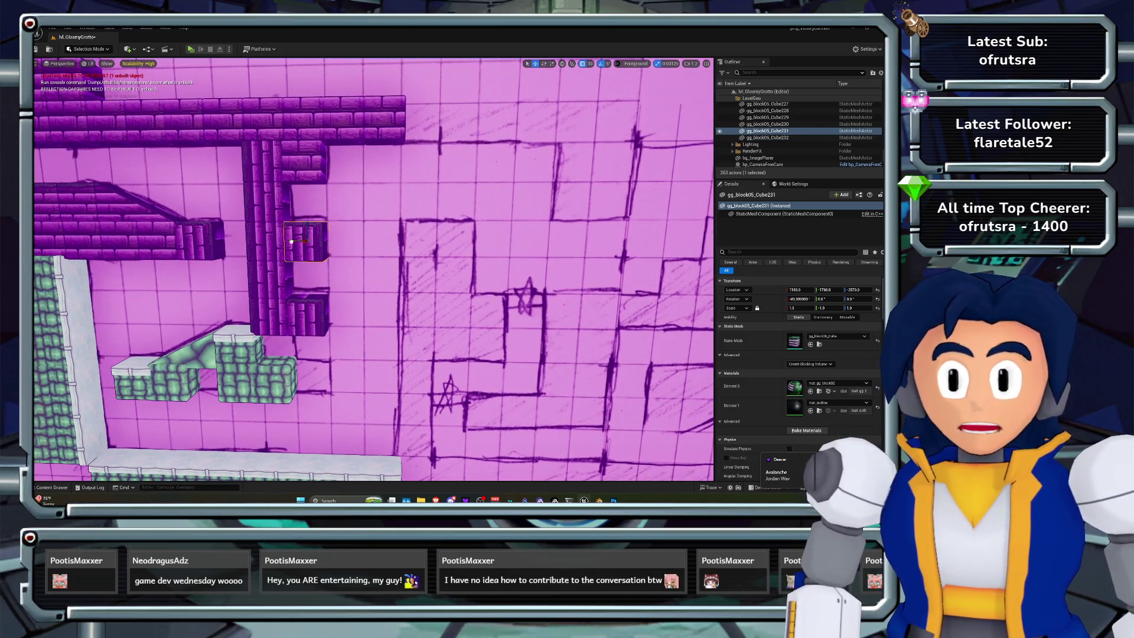
{"action": "left_click_drag", "start_coordinate": [290, 242], "coordinate": [369, 244], "text": "alt"}
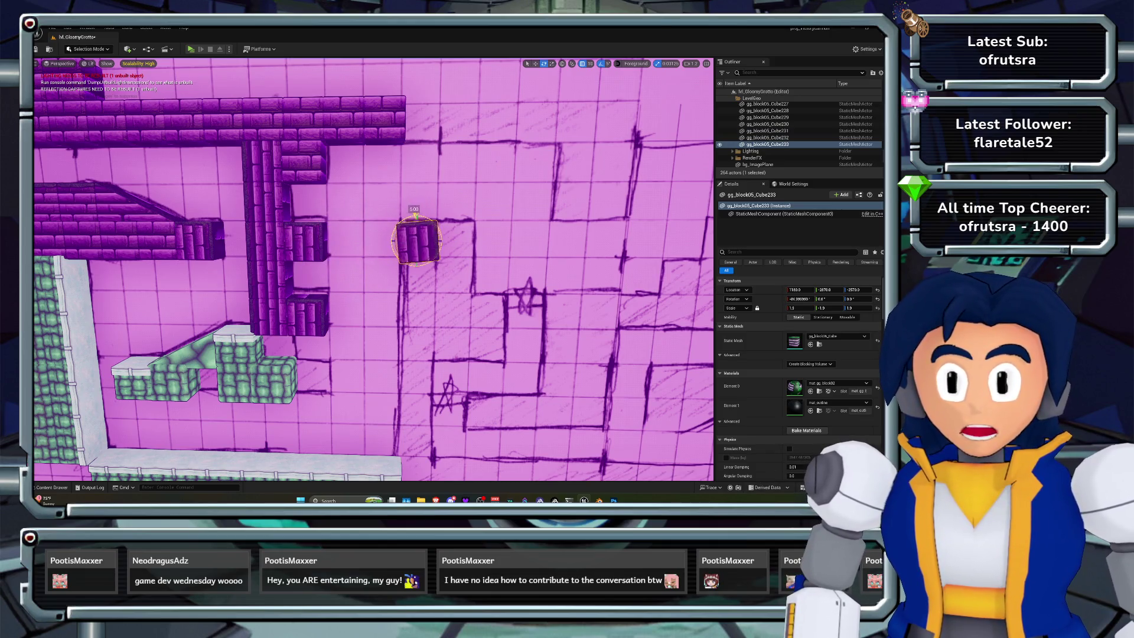
{"action": "key", "text": "w"}
{"action": "key", "text": "f"}
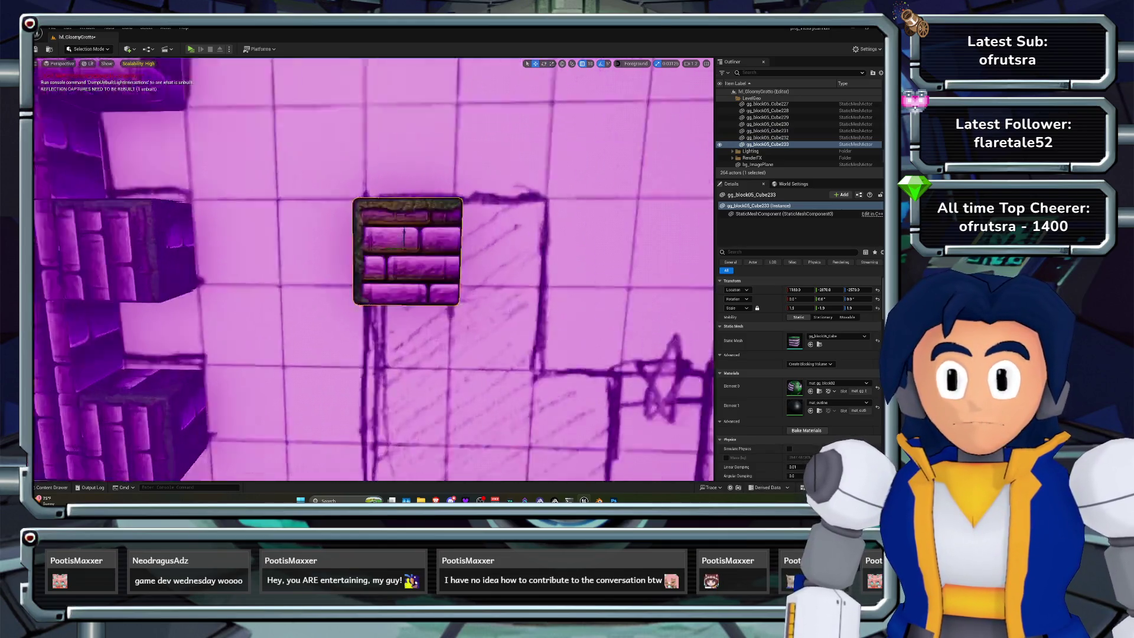
{"action": "mouse_move", "coordinate": [354, 266]}
{"action": "left_mouse_down"}
{"action": "mouse_move", "coordinate": [426, 267]}
{"action": "mouse_move", "coordinate": [378, 266]}
{"action": "mouse_move", "coordinate": [418, 281]}
{"action": "mouse_move", "coordinate": [296, 263]}
{"action": "mouse_move", "coordinate": [312, 262]}
{"action": "left_mouse_up"}
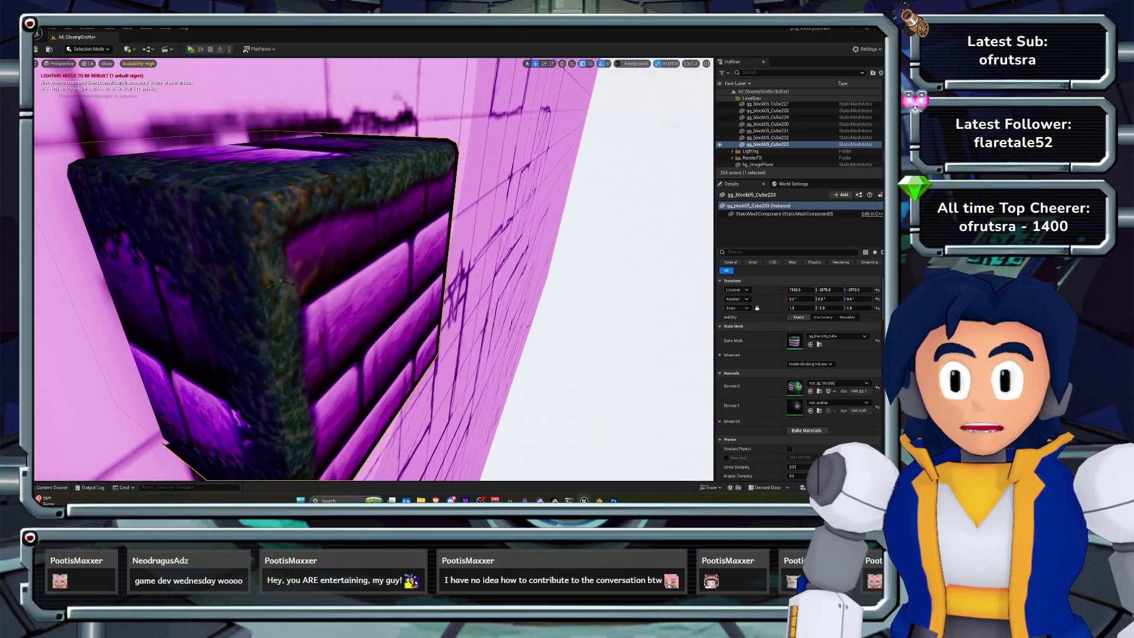
{"action": "left_click_drag", "start_coordinate": [397, 213], "coordinate": [514, 213]}
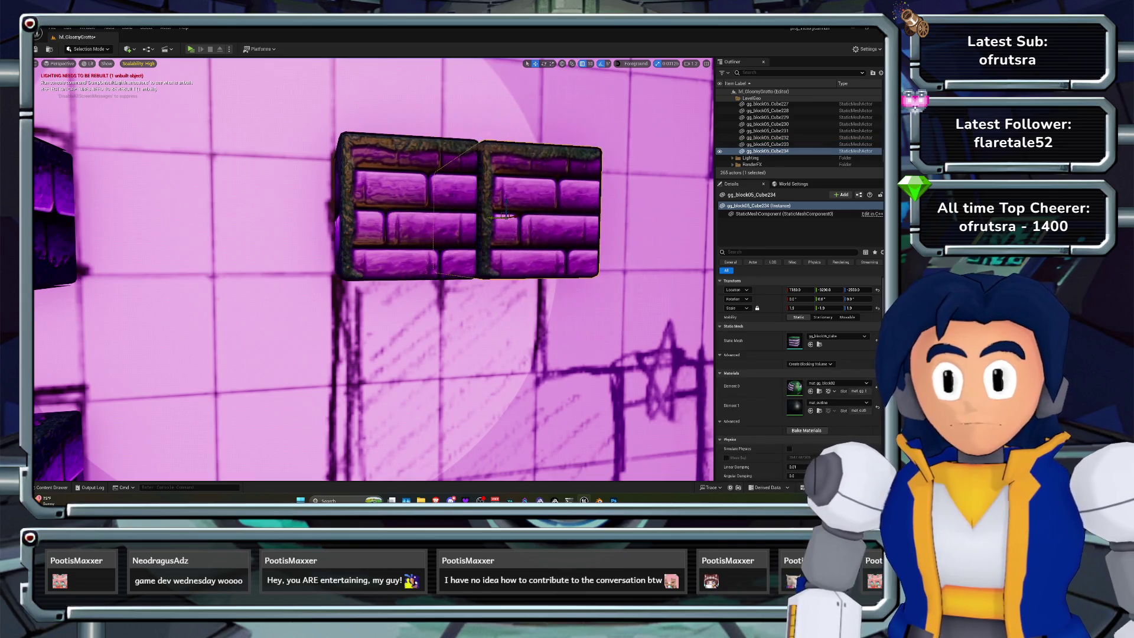
{"action": "key", "text": "e"}
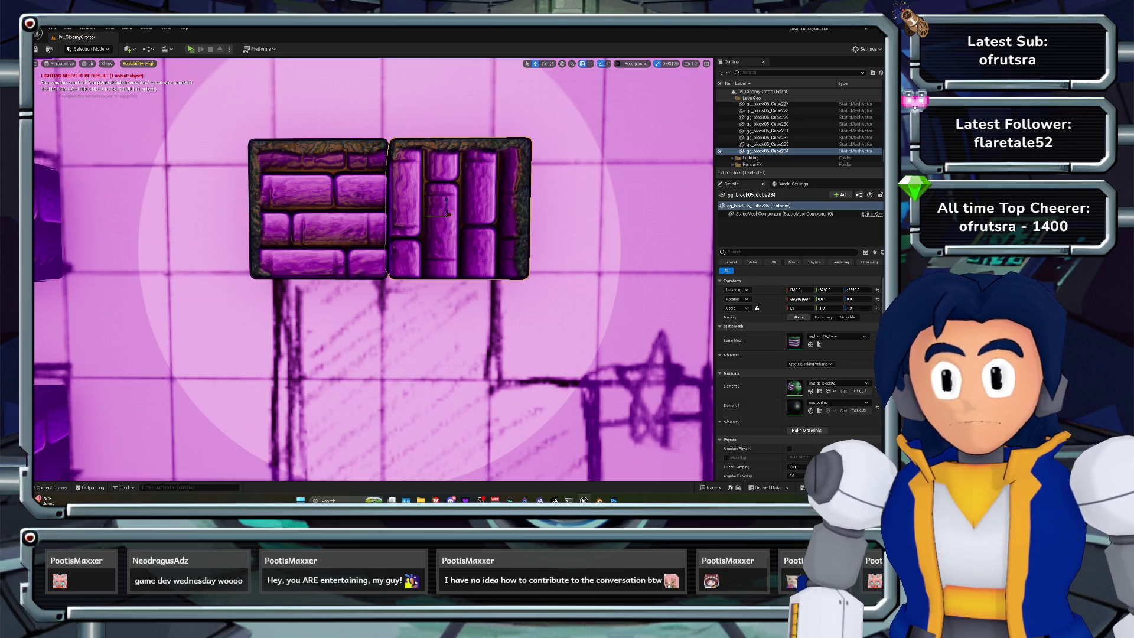
{"action": "scroll", "coordinate": [374, 270], "scroll_direction": "down", "scroll_amount": 5}
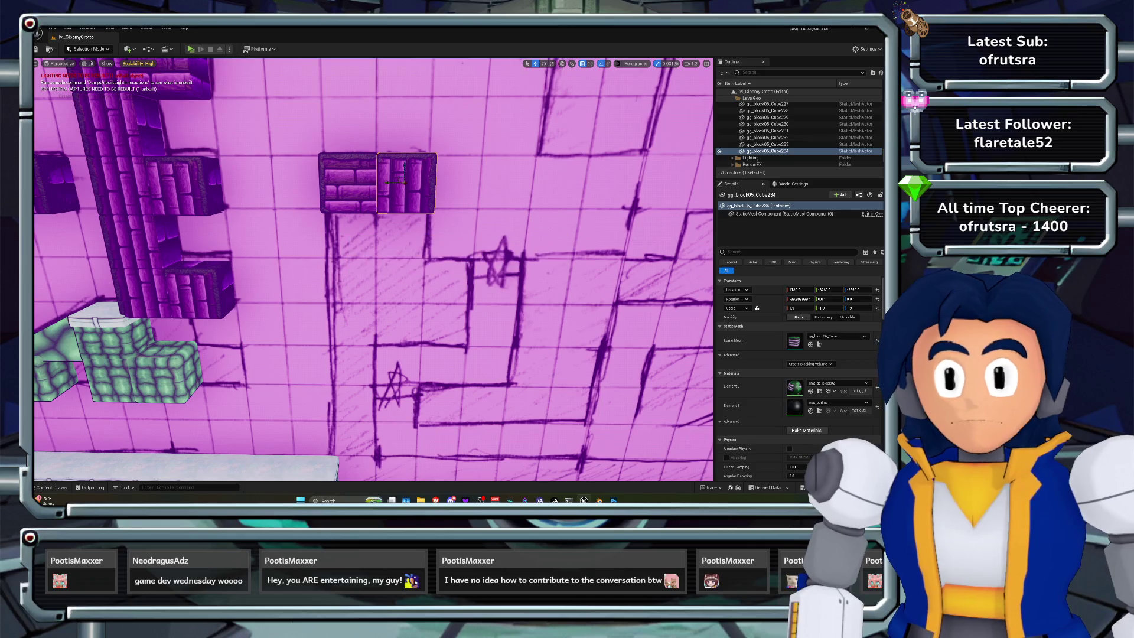
{"action": "scroll", "coordinate": [374, 269], "scroll_direction": "down", "scroll_amount": 8}
{"action": "mouse_move", "coordinate": [374, 269]}
{"action": "left_mouse_down"}
{"action": "mouse_move", "coordinate": [413, 272]}
{"action": "mouse_move", "coordinate": [355, 269]}
{"action": "mouse_move", "coordinate": [402, 267]}
{"action": "mouse_move", "coordinate": [390, 290]}
{"action": "mouse_move", "coordinate": [402, 269]}
{"action": "mouse_move", "coordinate": [446, 271]}
{"action": "left_mouse_up"}
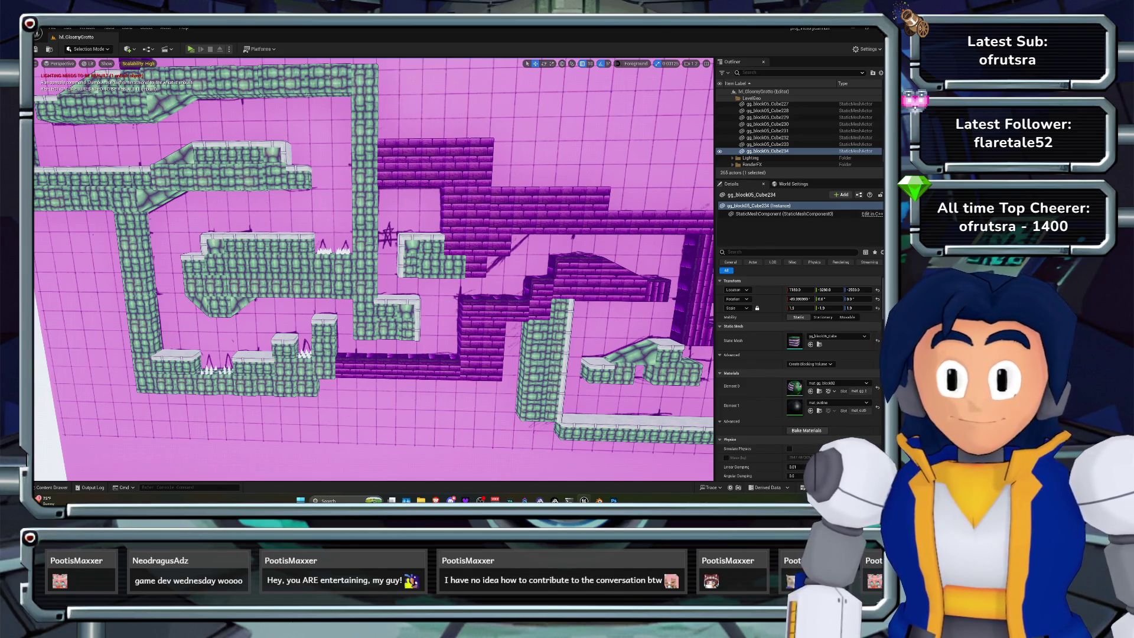
Drag the green stone block down along Z to line up with the adjacent platform block
{"action": "left_click_drag", "start_coordinate": [446, 272], "coordinate": [463, 201]}
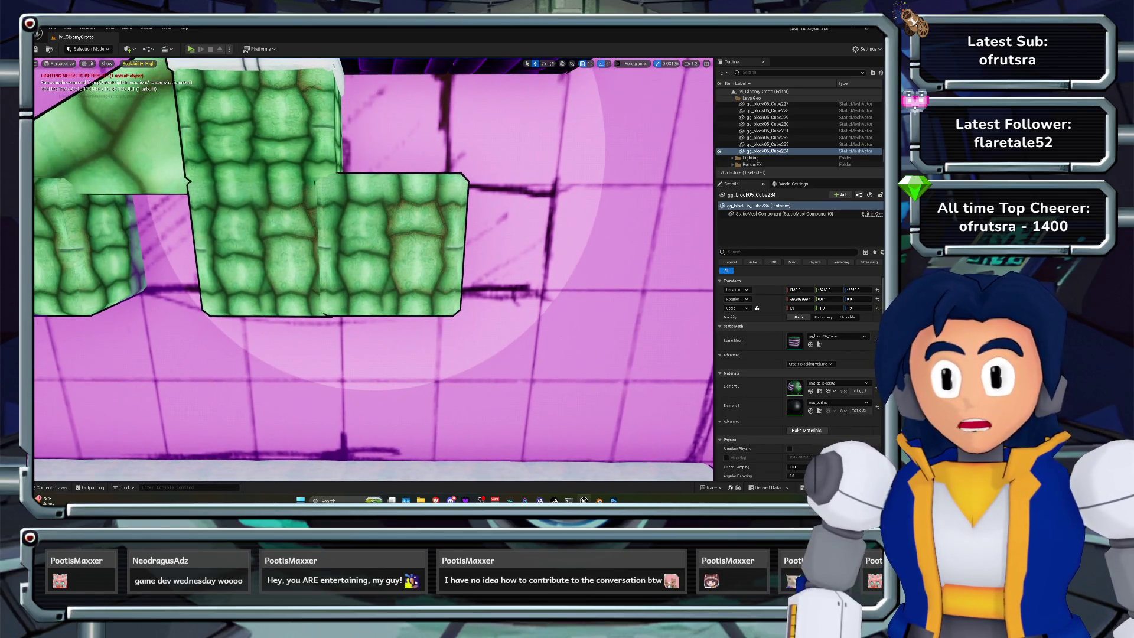
{"action": "left_click", "coordinate": [390, 242]}
{"action": "left_click_drag", "start_coordinate": [389, 242], "coordinate": [392, 233]}
{"action": "key", "text": "ctrl+z"}
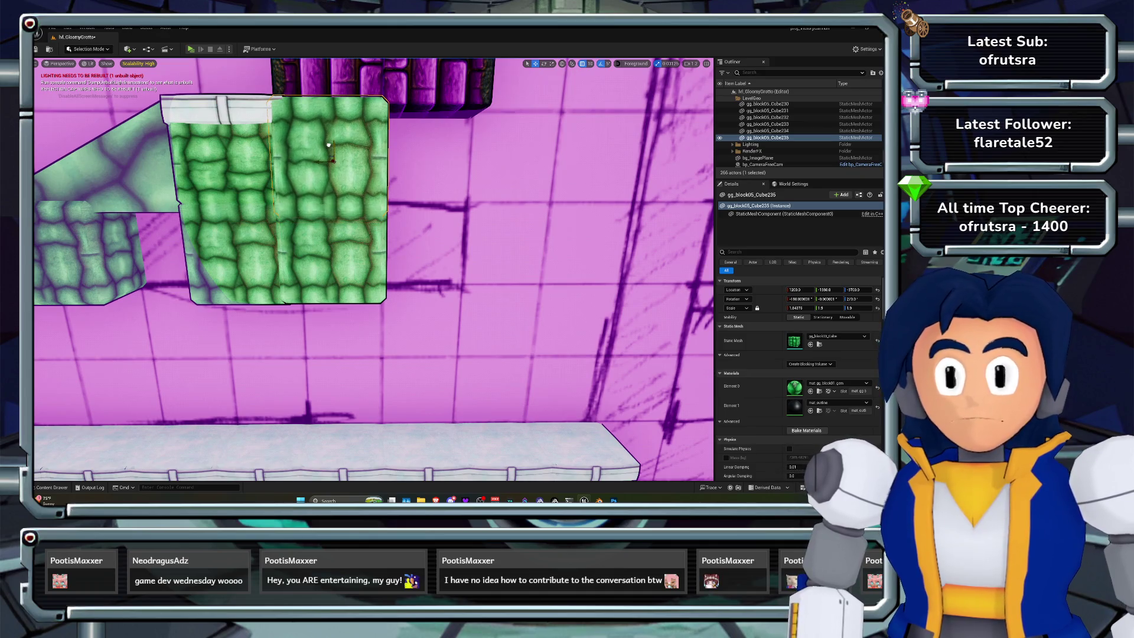
{"action": "key", "text": "f"}
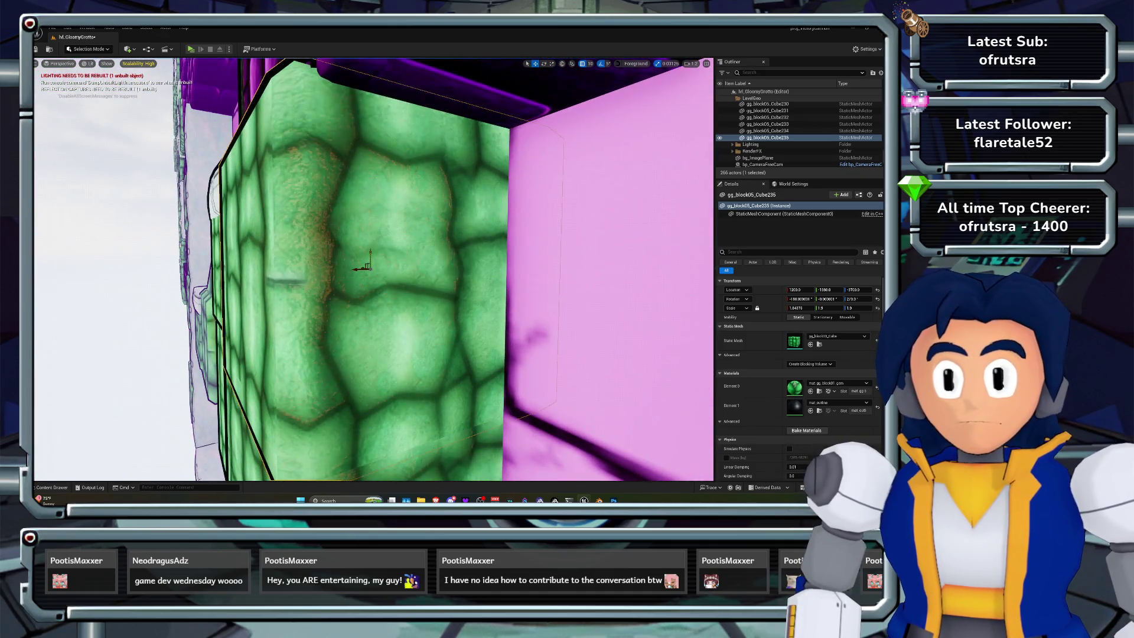
{"action": "scroll", "coordinate": [372, 269], "scroll_direction": "down", "scroll_amount": 8}
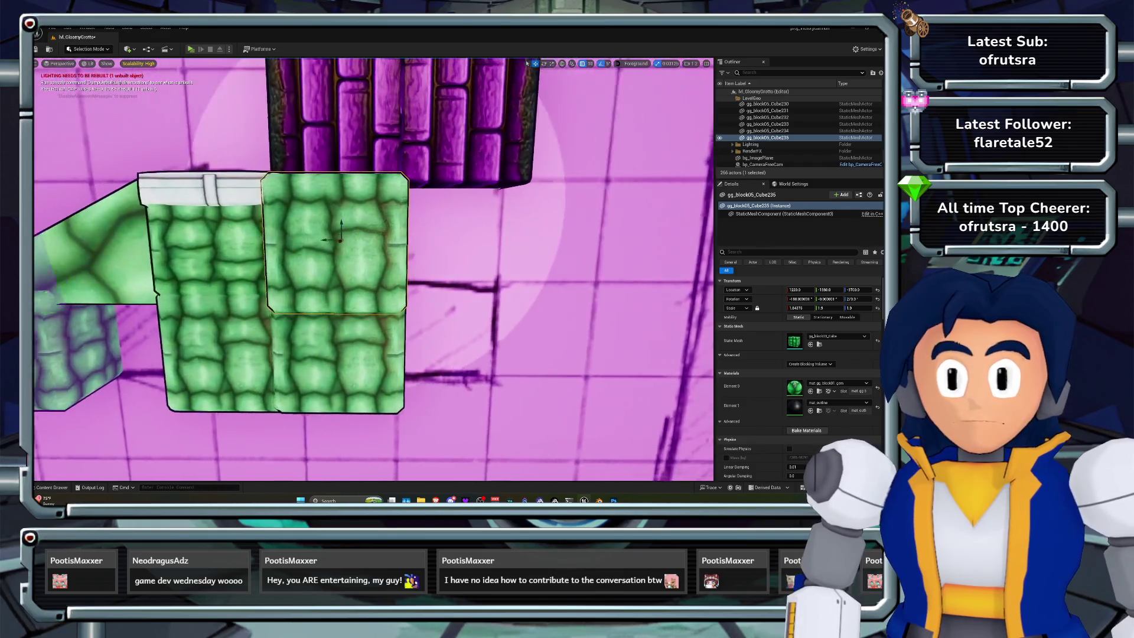
{"action": "left_click", "coordinate": [442, 177]}
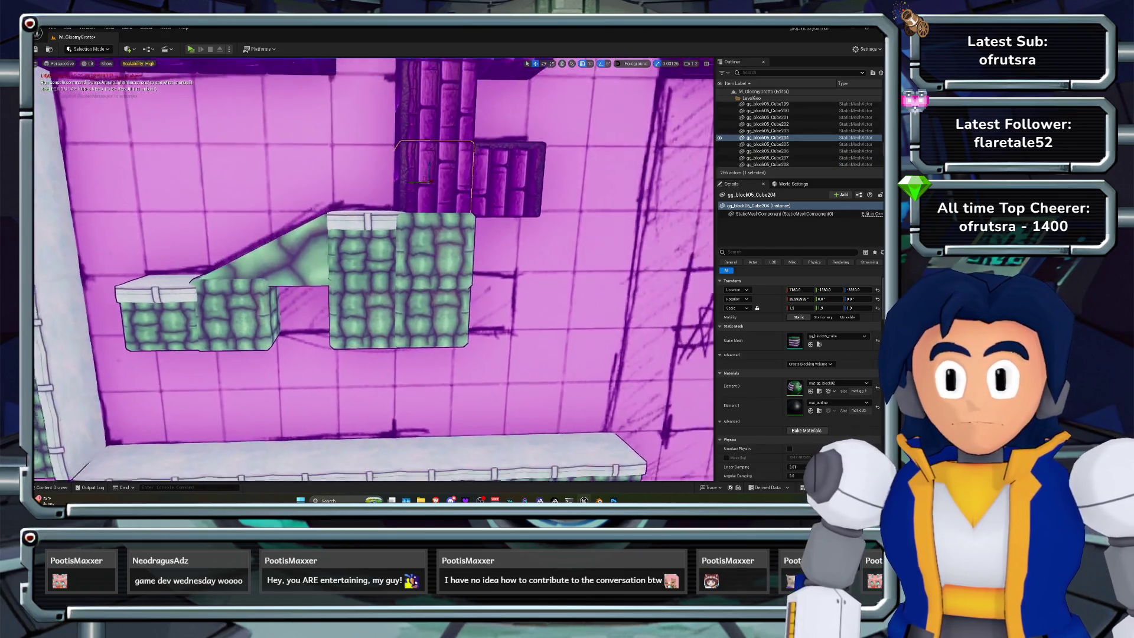
Duplicate the green stair block to the platform's right end and nudge it into line
{"action": "scroll", "coordinate": [374, 269], "scroll_direction": "down", "scroll_amount": 4}
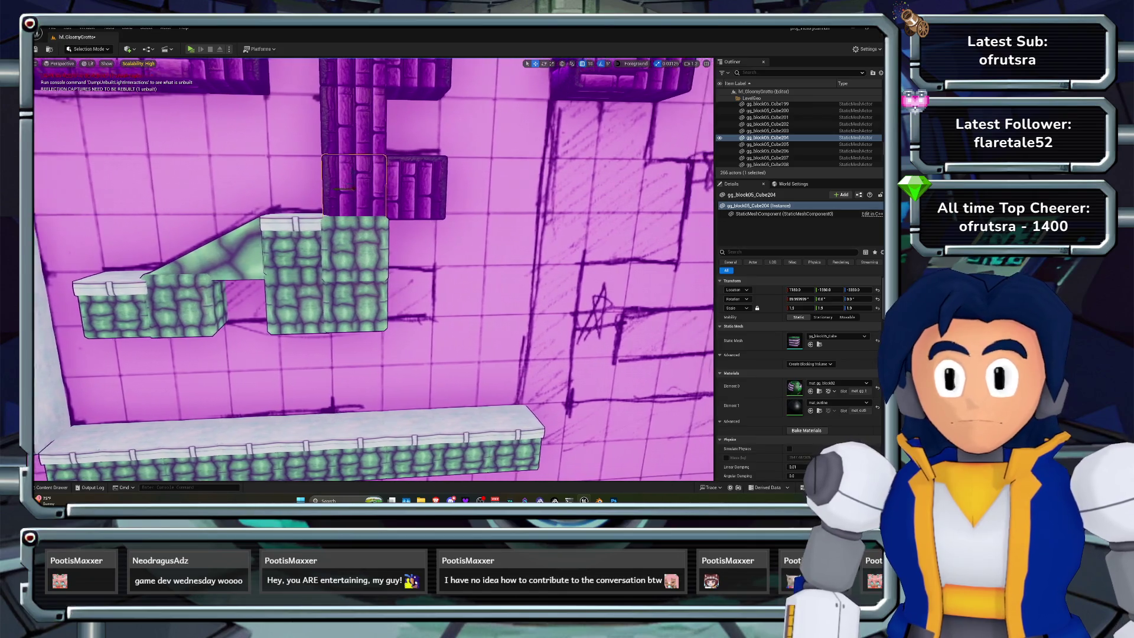
{"action": "key", "text": "d"}
{"action": "left_click", "coordinate": [324, 271]}
{"action": "key", "text": "f"}
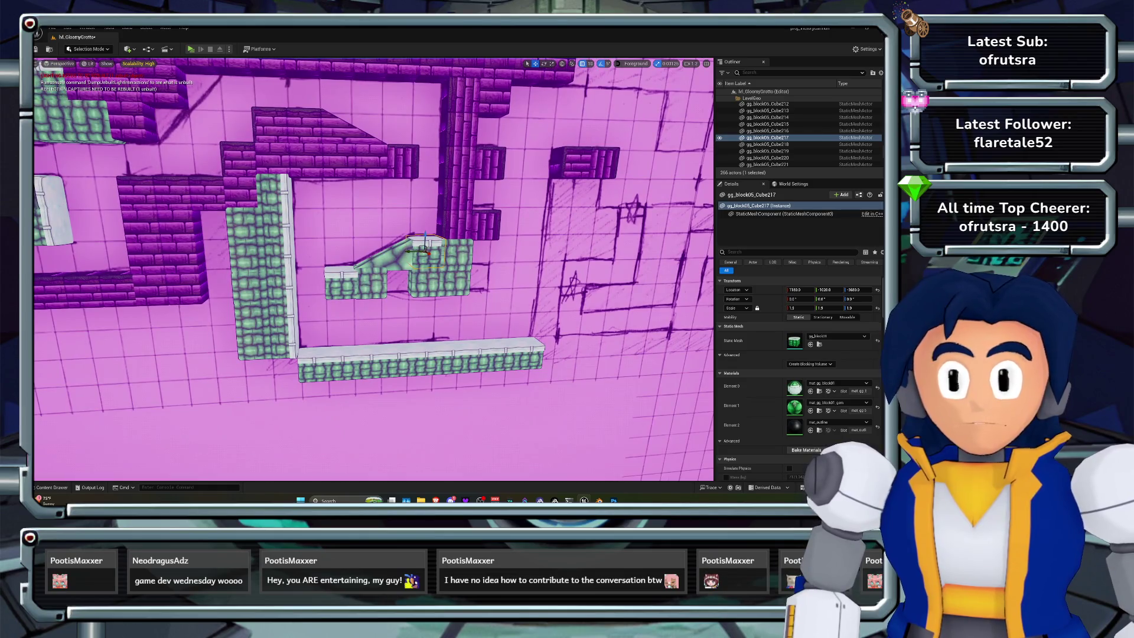
{"action": "key", "text": "w"}
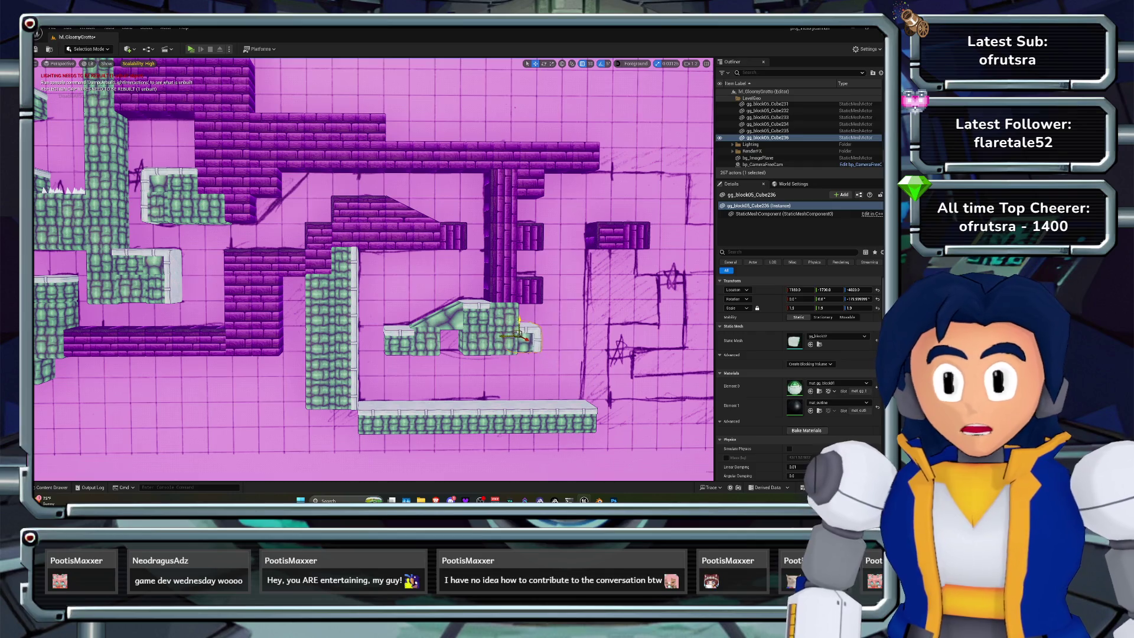
{"action": "key", "text": "f"}
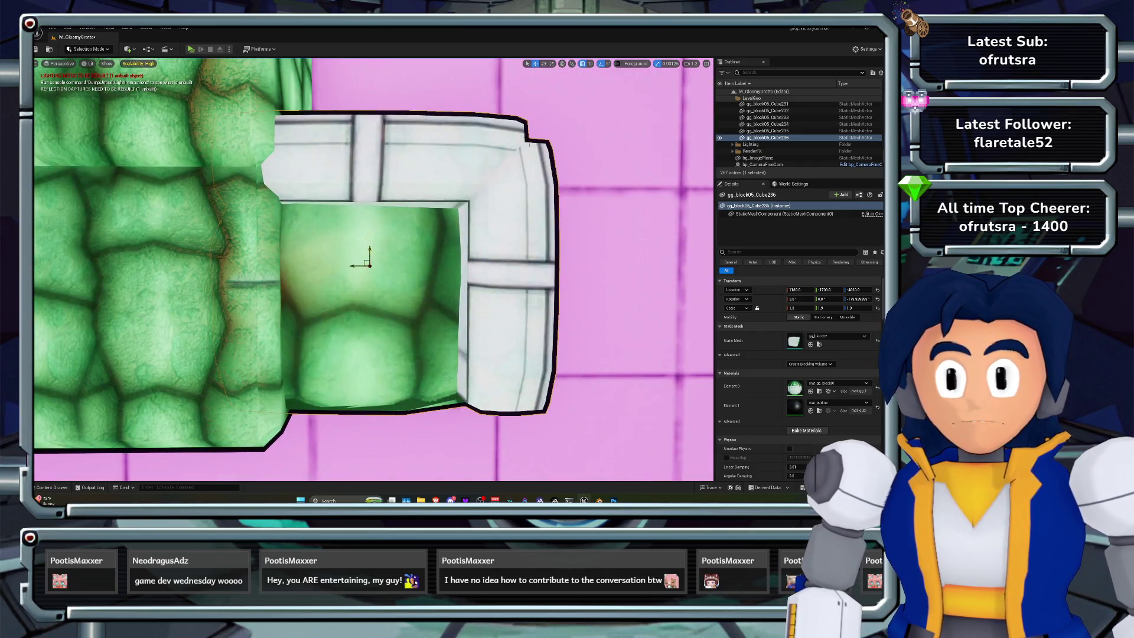
{"action": "mouse_move", "coordinate": [369, 265]}
{"action": "left_mouse_down"}
{"action": "mouse_move", "coordinate": [391, 260]}
{"action": "mouse_move", "coordinate": [395, 279]}
{"action": "mouse_move", "coordinate": [350, 262]}
{"action": "left_mouse_up"}
{"action": "left_click", "coordinate": [413, 260]}
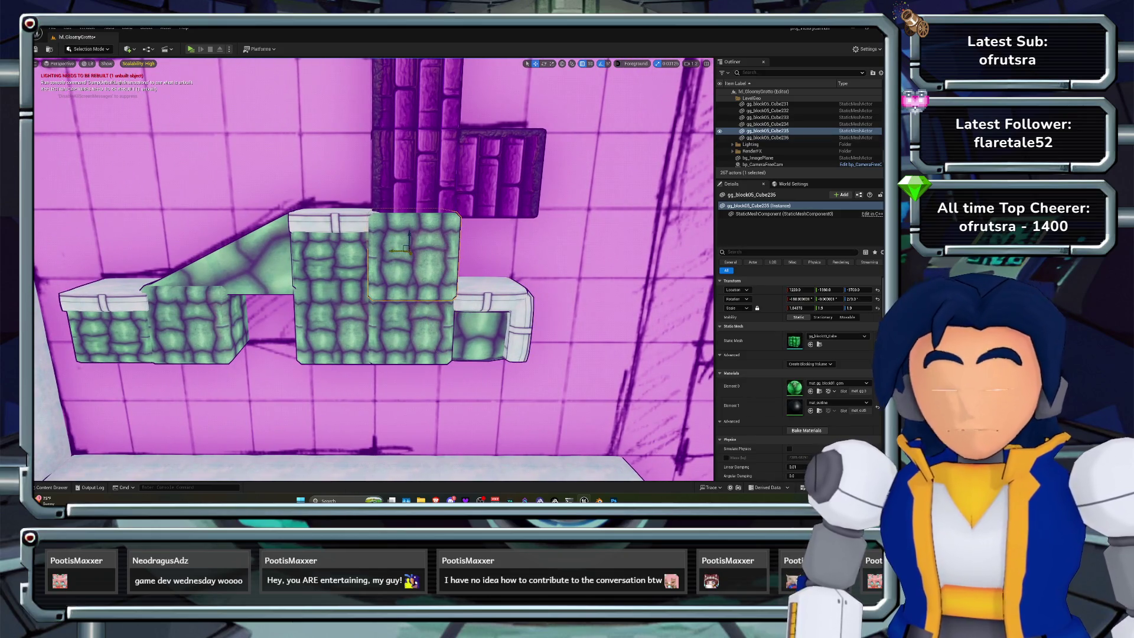
Delete the stray green blocks sitting above and beside the platform's tall centre block
{"action": "key", "text": "Delete"}
{"action": "left_click", "coordinate": [338, 237]}
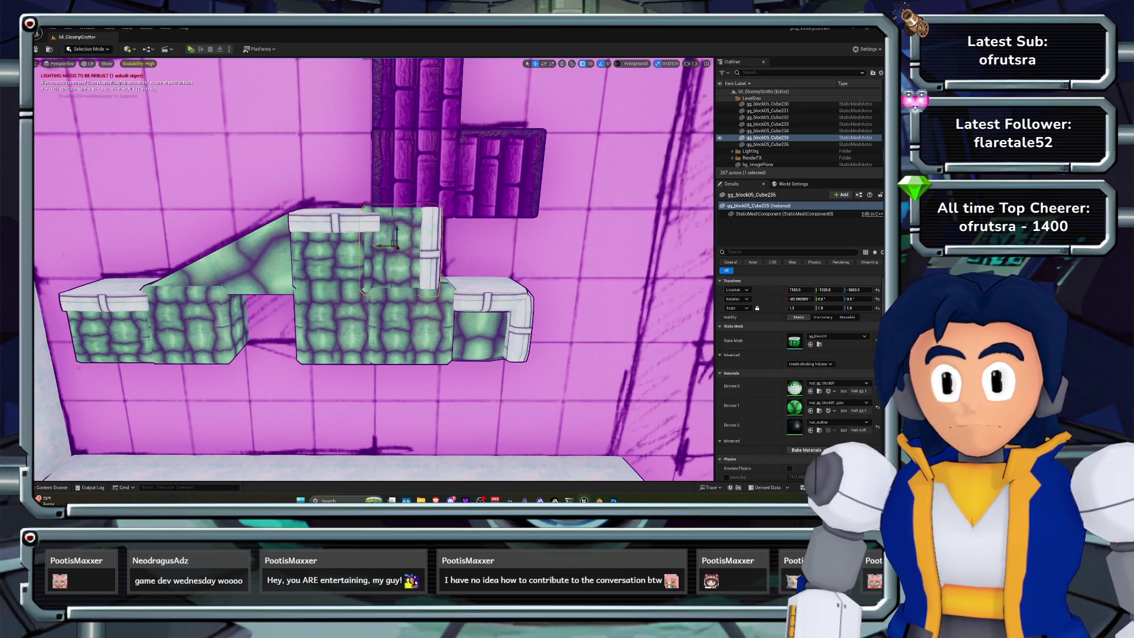
{"action": "key", "text": "f"}
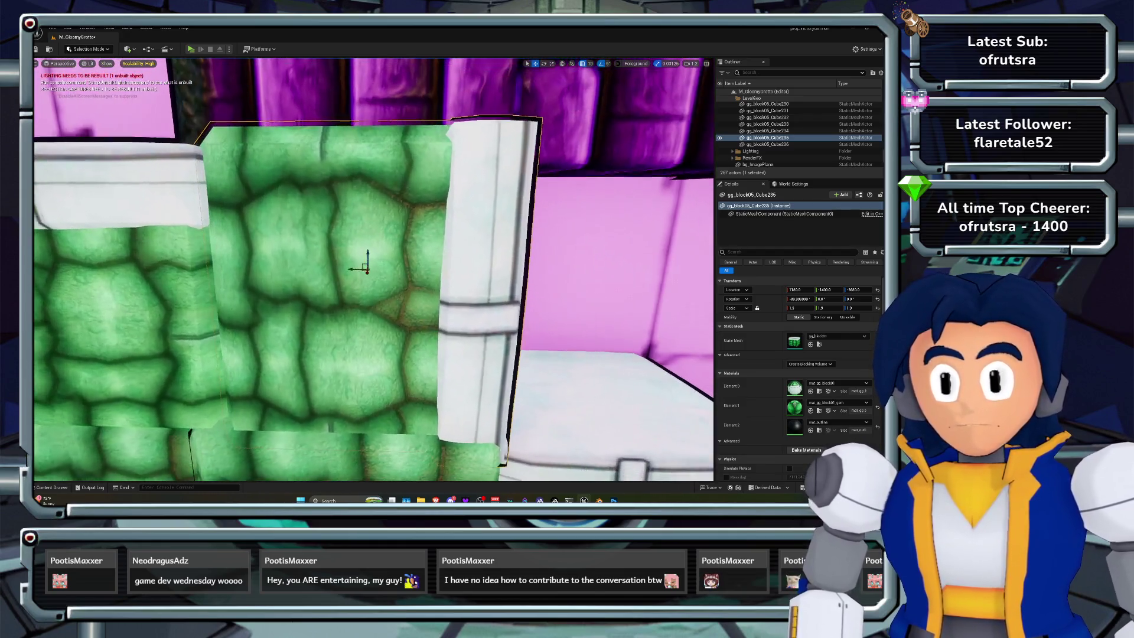
{"action": "mouse_move", "coordinate": [367, 265]}
{"action": "left_mouse_down"}
{"action": "mouse_move", "coordinate": [307, 263]}
{"action": "mouse_move", "coordinate": [362, 264]}
{"action": "mouse_move", "coordinate": [331, 259]}
{"action": "mouse_move", "coordinate": [367, 249]}
{"action": "mouse_move", "coordinate": [349, 231]}
{"action": "left_mouse_up"}
{"action": "left_click", "coordinate": [366, 136]}
{"action": "key", "text": "Delete"}
Alt-drag a copy of a purple brick block and lower it into the platform's notch
{"action": "left_click", "coordinate": [413, 152]}
{"action": "left_click_drag", "start_coordinate": [411, 153], "coordinate": [373, 335]}
{"action": "key", "text": "f"}
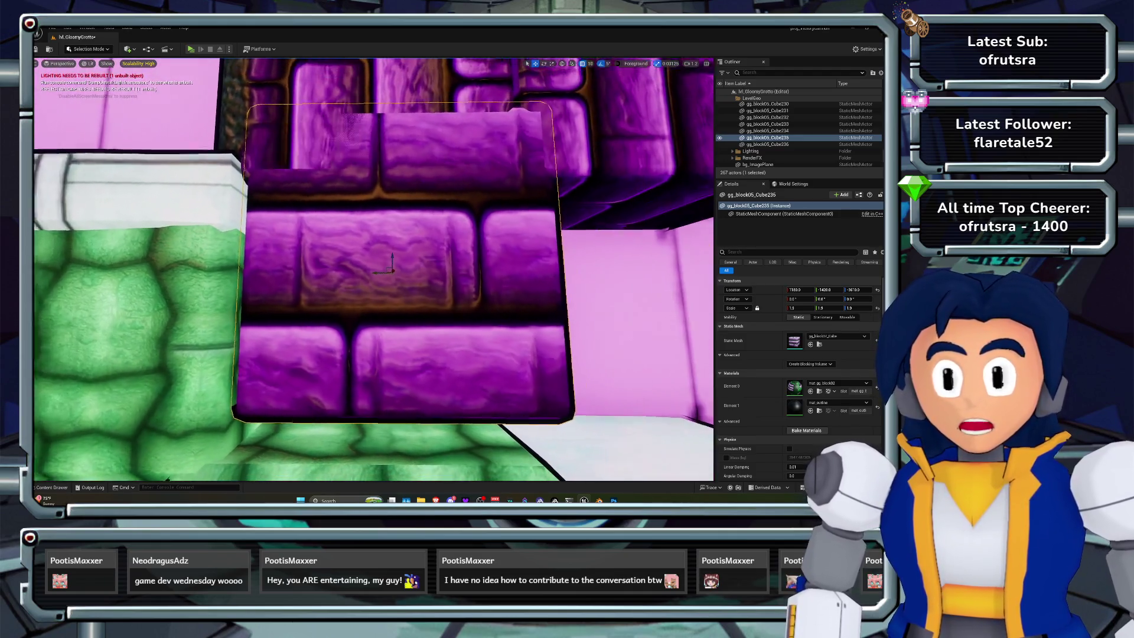
{"action": "left_click_drag", "start_coordinate": [392, 269], "coordinate": [355, 233]}
{"action": "scroll", "coordinate": [355, 233], "scroll_direction": "down", "scroll_amount": 2}
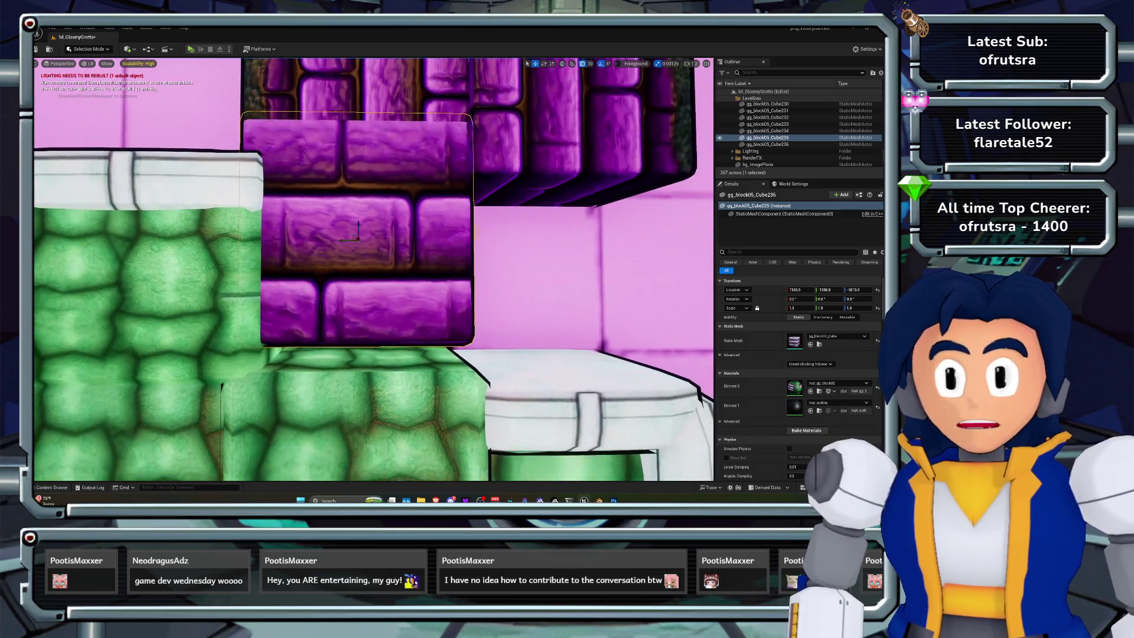
{"action": "left_click_drag", "start_coordinate": [357, 171], "coordinate": [365, 261]}
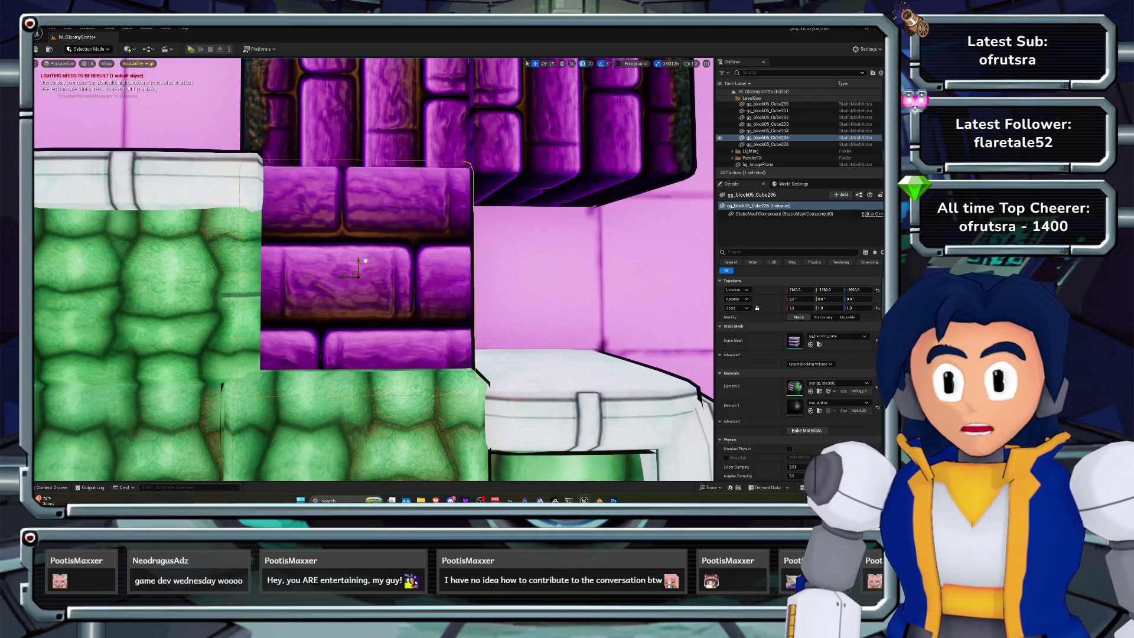
{"action": "scroll", "coordinate": [365, 261], "scroll_direction": "down", "scroll_amount": 6}
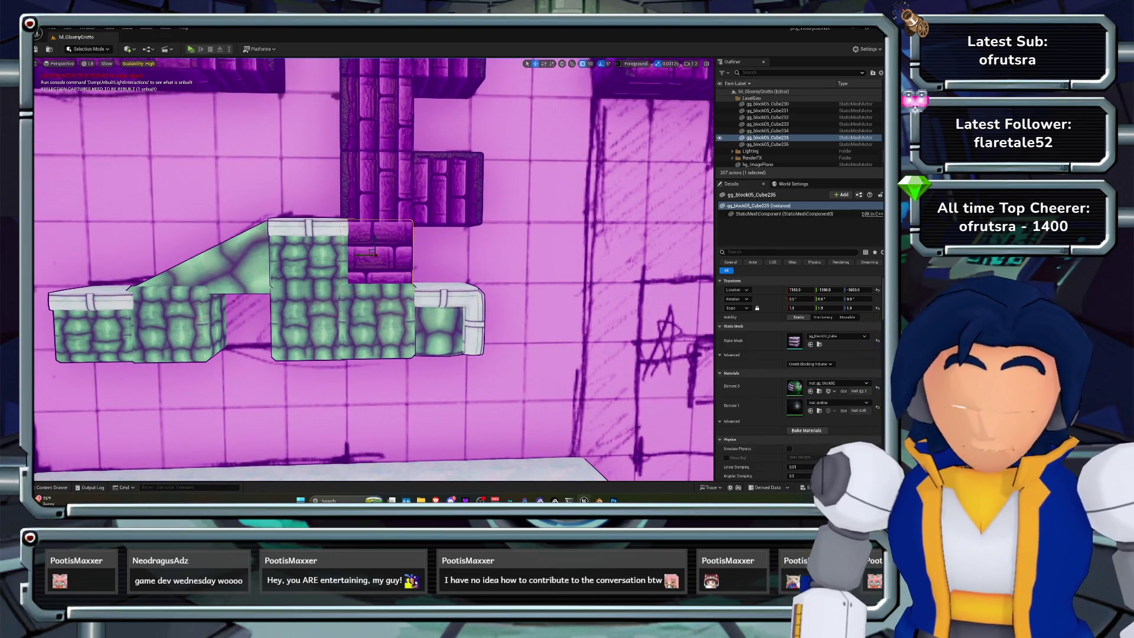
Rotate the inset brick block to 90° on X so its bricks stand upright like the pillar
{"action": "key", "text": "e"}
{"action": "mouse_move", "coordinate": [349, 223]}
{"action": "left_mouse_down"}
{"action": "mouse_move", "coordinate": [349, 243]}
{"action": "mouse_move", "coordinate": [405, 237]}
{"action": "mouse_move", "coordinate": [375, 227]}
{"action": "mouse_move", "coordinate": [349, 241]}
{"action": "left_mouse_up"}
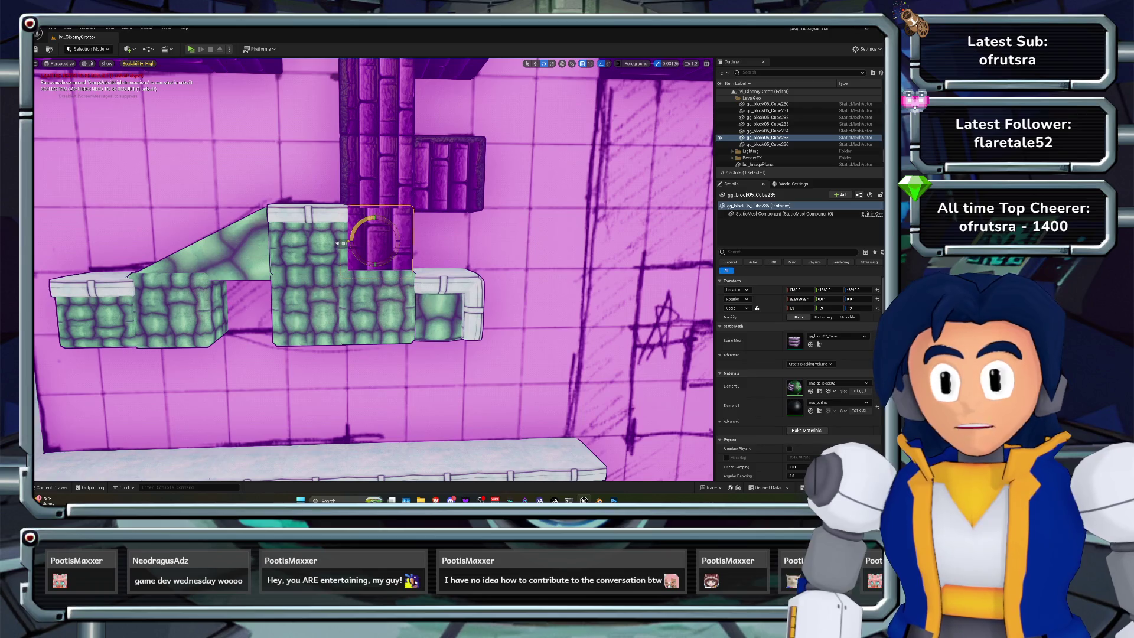
{"action": "key", "text": "w"}
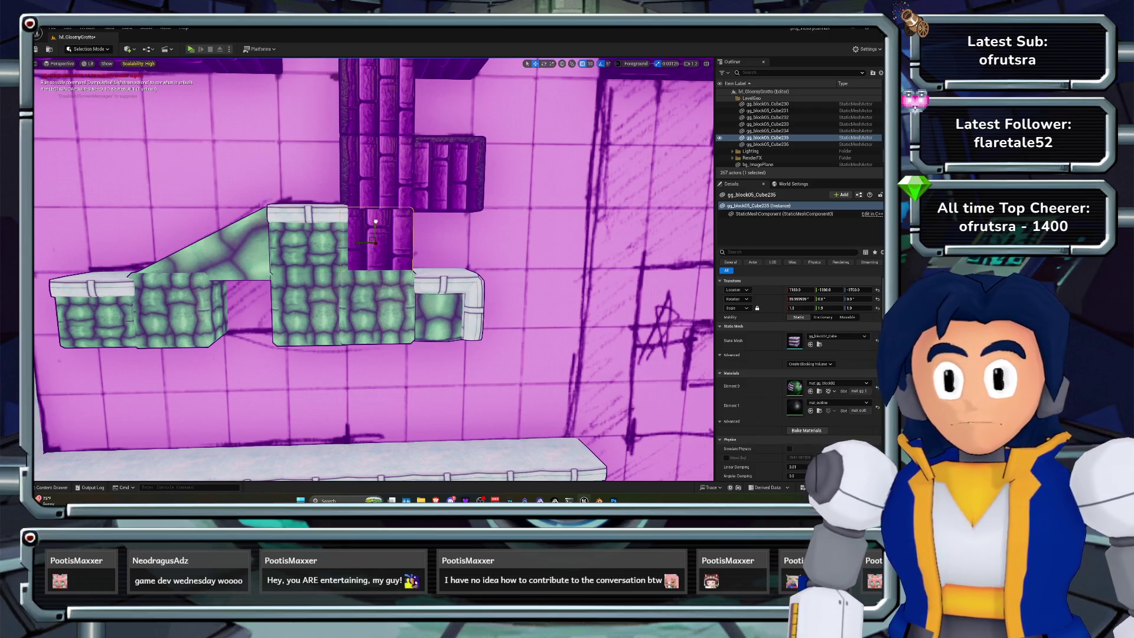
{"action": "left_click", "coordinate": [449, 172]}
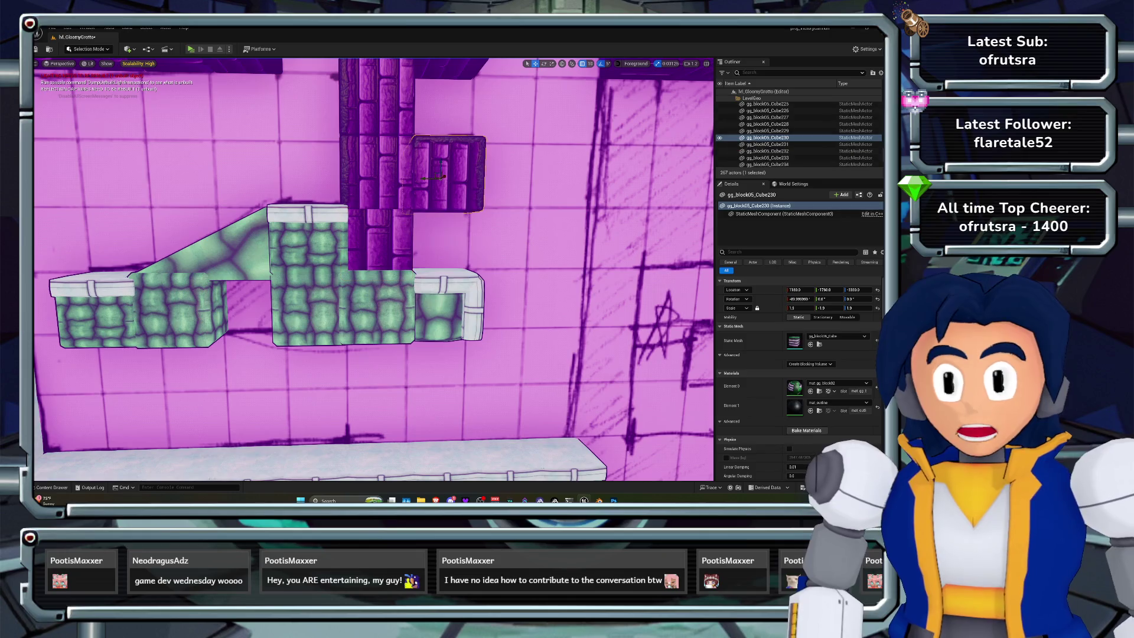
{"action": "left_click_drag", "start_coordinate": [449, 171], "coordinate": [449, 272]}
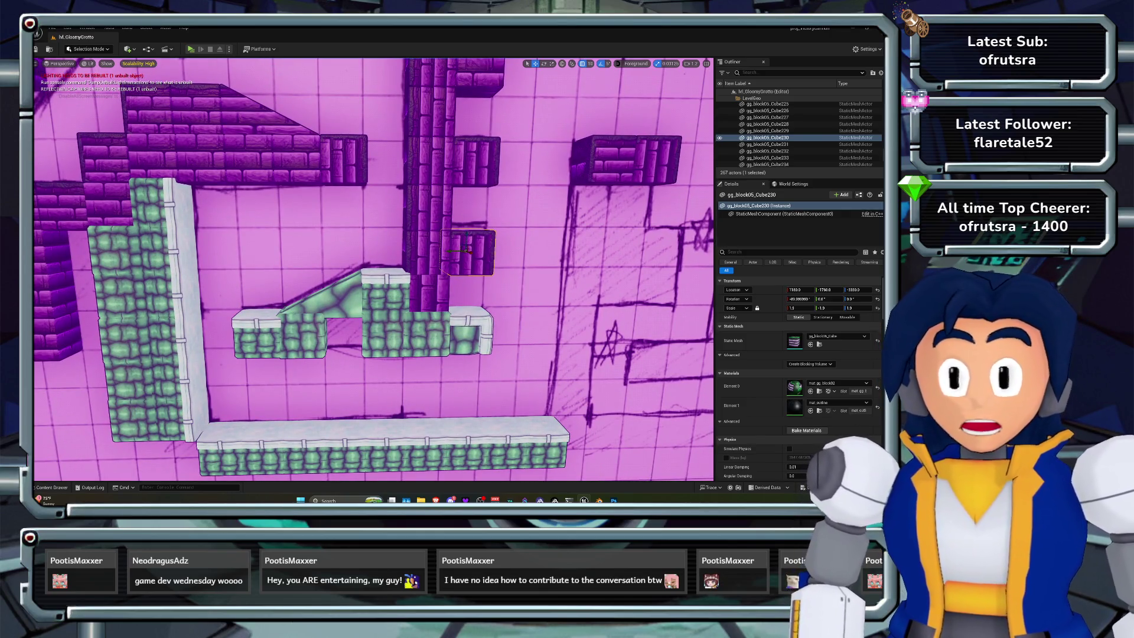
Alt-drag a copy of a green block into the gap under the ramp
{"action": "left_click", "coordinate": [383, 331]}
{"action": "left_click_drag", "start_coordinate": [365, 329], "coordinate": [341, 329], "text": "alt"}
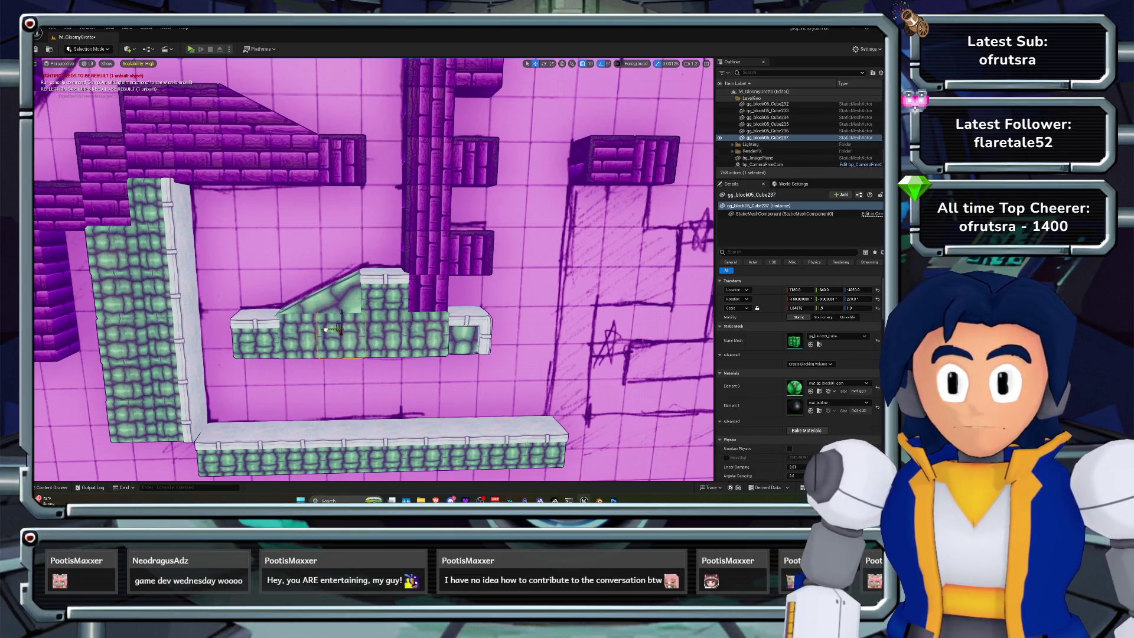
{"action": "key", "text": "f"}
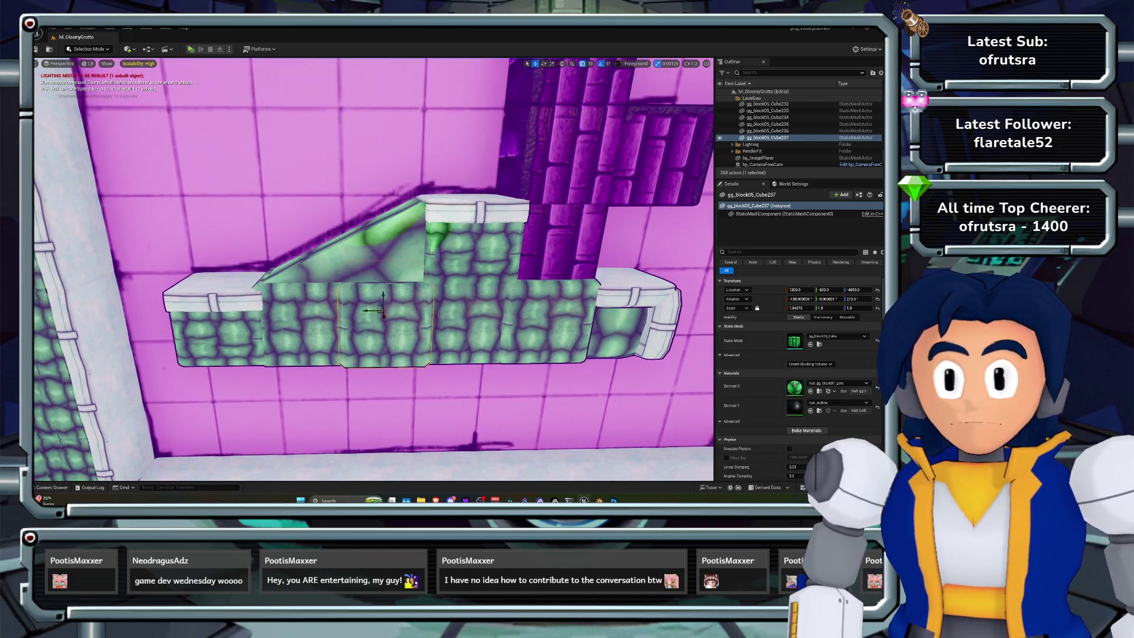
Shift the ramp's location 100 units from -3700 to -3600 so it lines up
{"action": "left_click", "coordinate": [370, 243]}
{"action": "key", "text": "ctrl+z"}
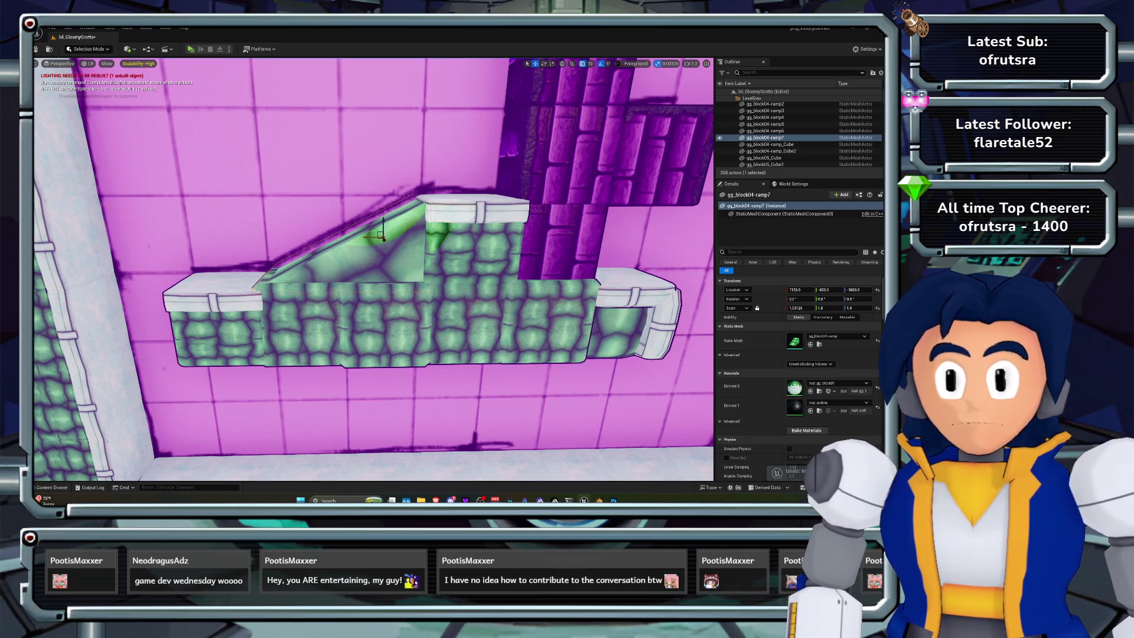
{"action": "scroll", "coordinate": [372, 266], "scroll_direction": "down", "scroll_amount": 5}
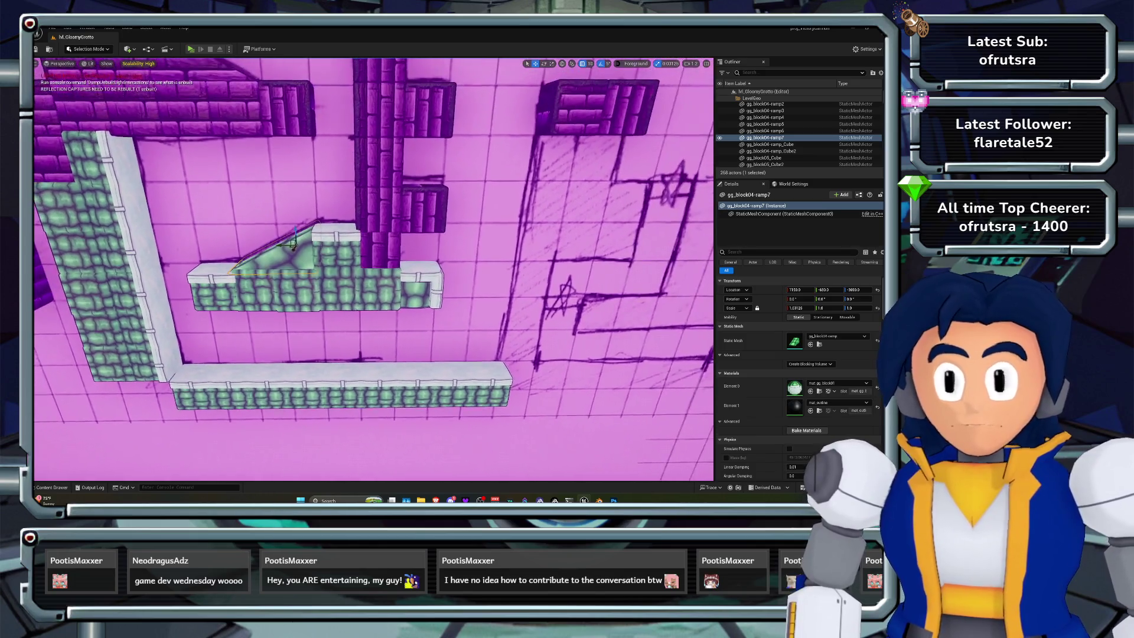
Duplicate the pair of brick blocks downward twice to extend the pillar along the sketched wall
{"action": "key", "text": "d"}
{"action": "key", "text": "a"}
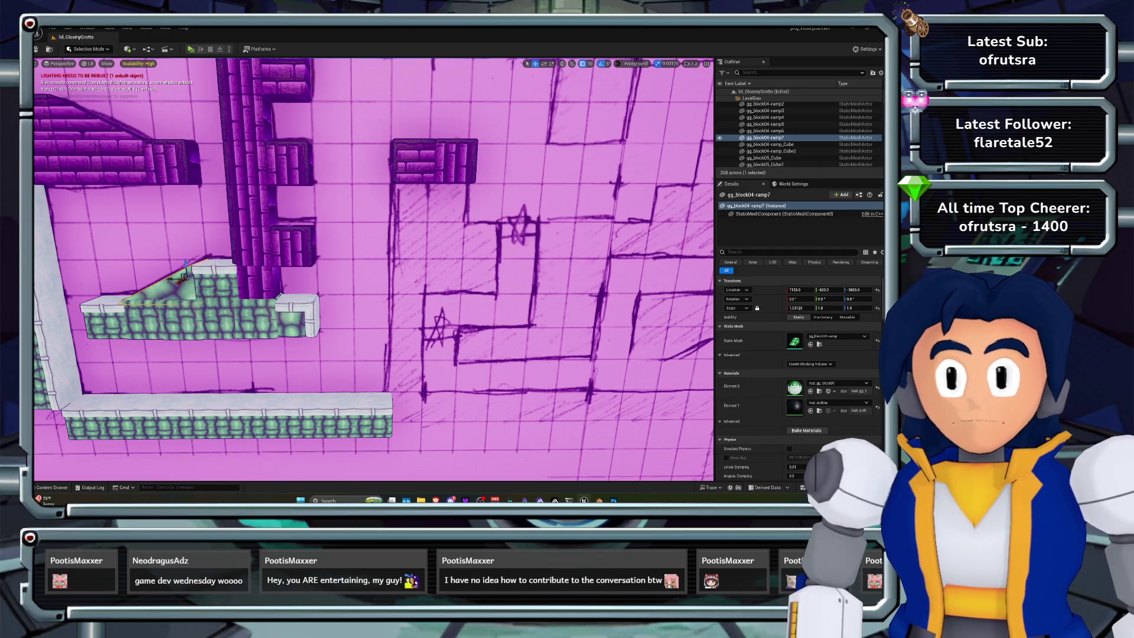
{"action": "key", "text": "ctrl+v"}
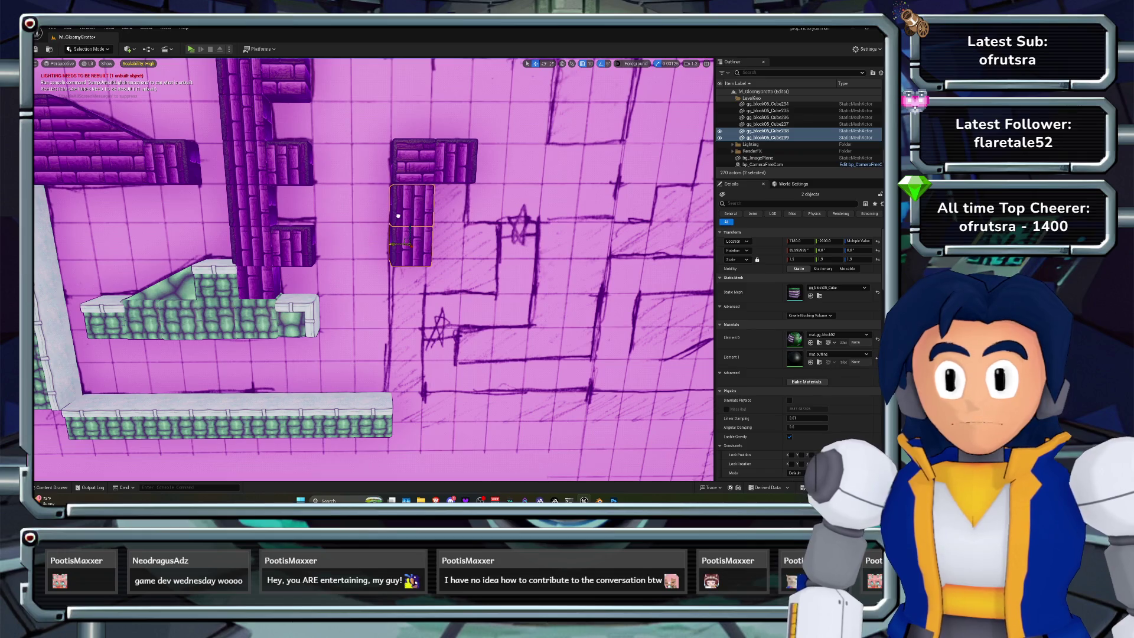
{"action": "key", "text": "f"}
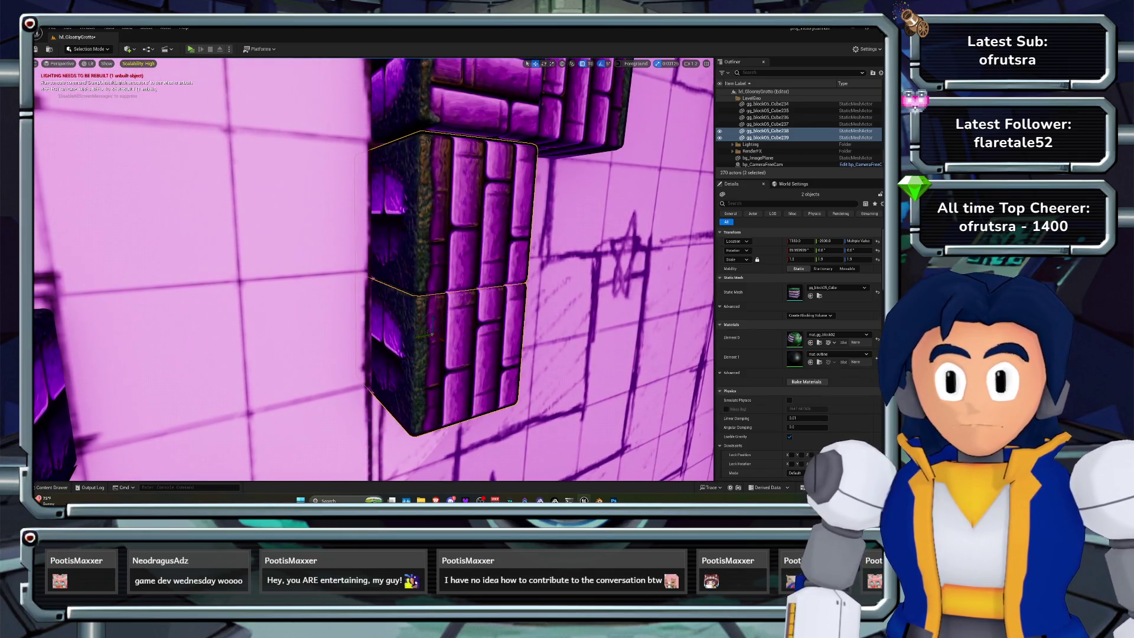
{"action": "key", "text": "d"}
{"action": "key", "text": "w"}
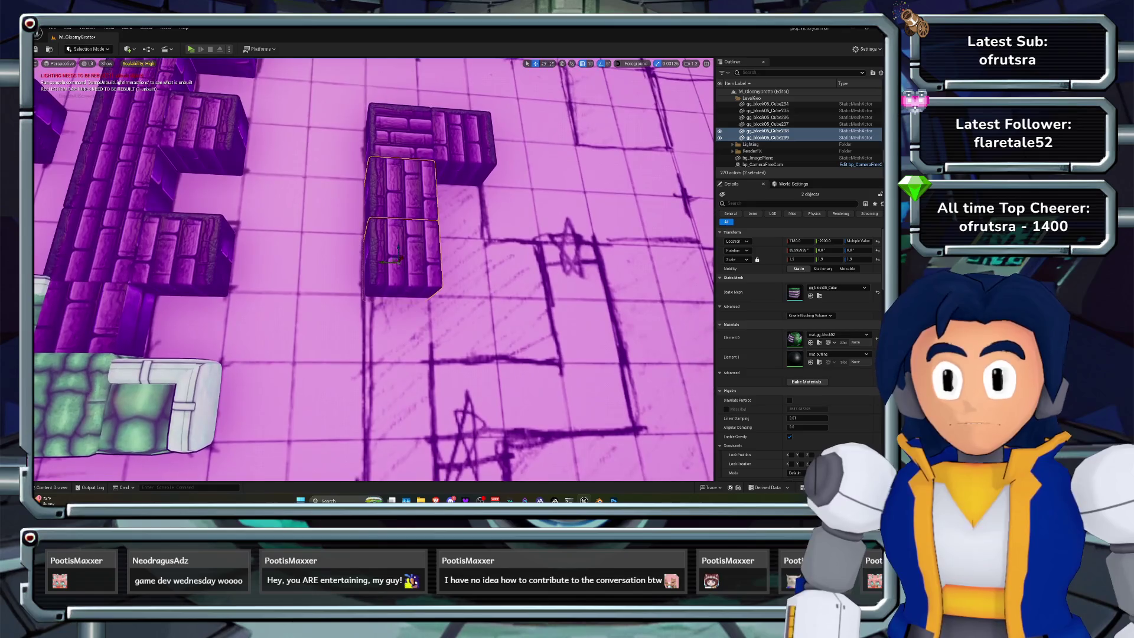
{"action": "left_click_drag", "start_coordinate": [399, 247], "coordinate": [398, 360]}
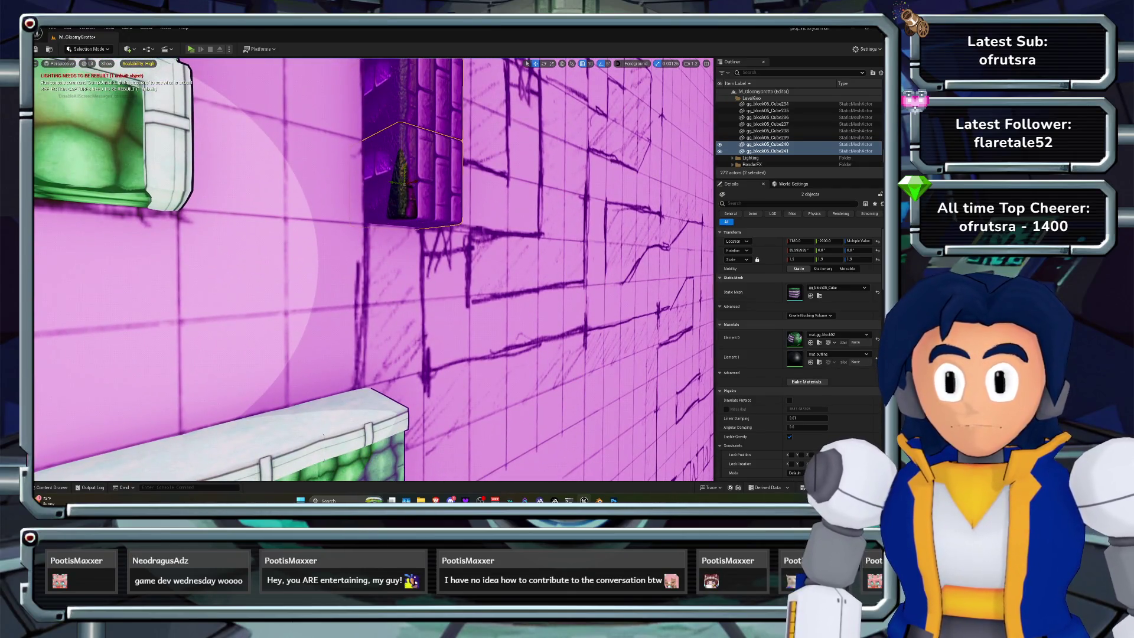
{"action": "left_click_drag", "start_coordinate": [404, 184], "coordinate": [404, 288], "text": "alt"}
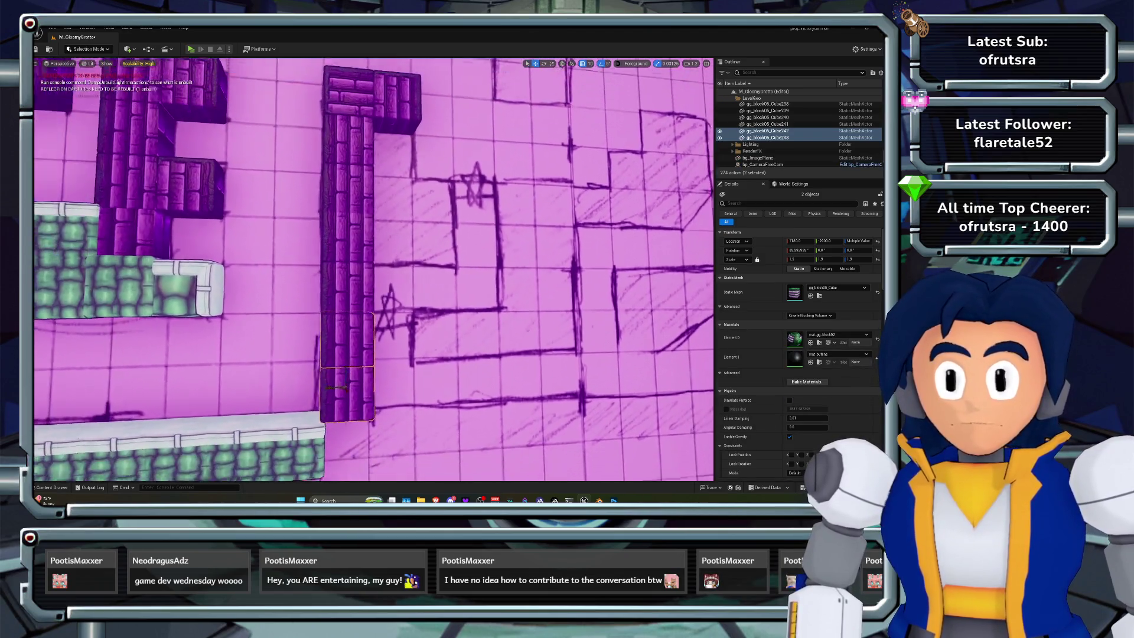
Copy a brick block to the pillar's foot on the green floor ledge, then save the level
{"action": "left_click", "coordinate": [247, 243]}
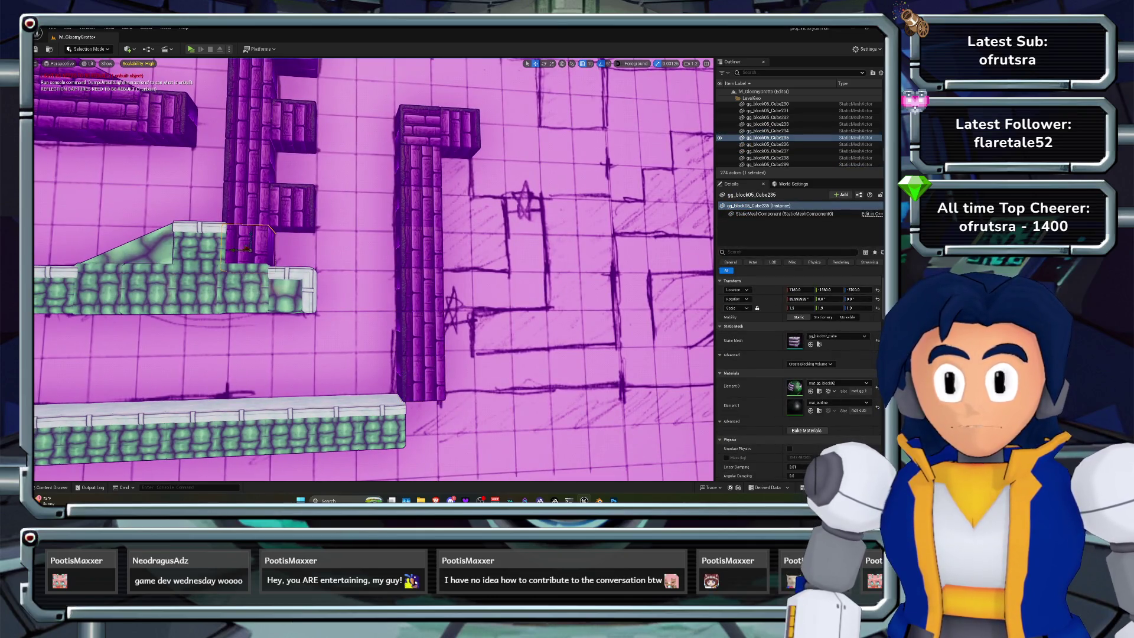
{"action": "left_click_drag", "start_coordinate": [248, 247], "coordinate": [428, 404], "text": "alt"}
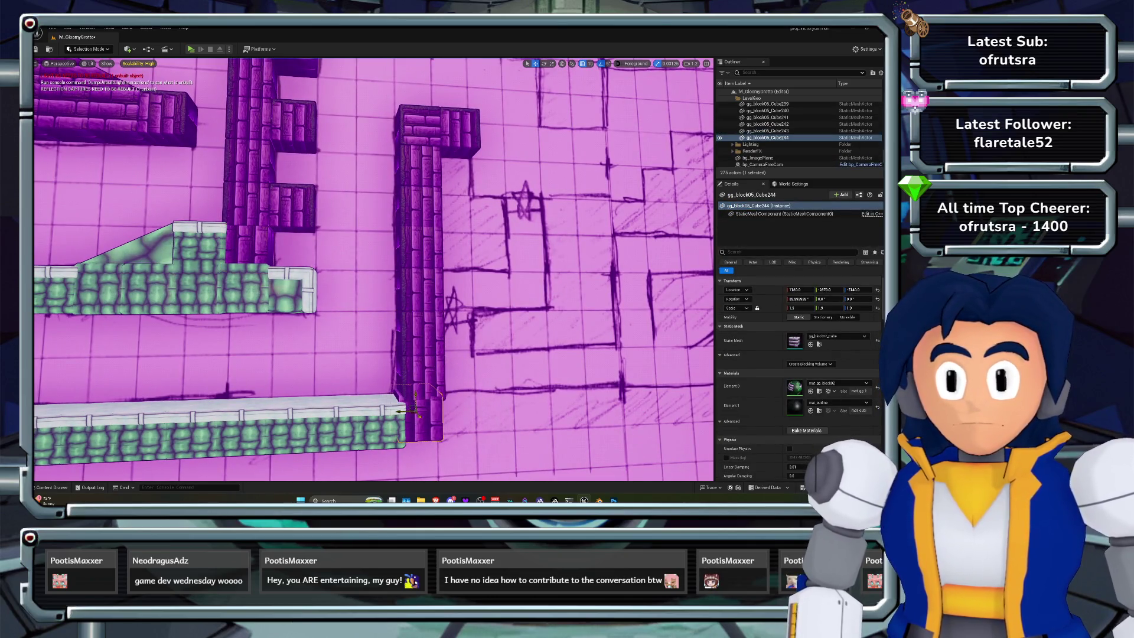
{"action": "key", "text": "f"}
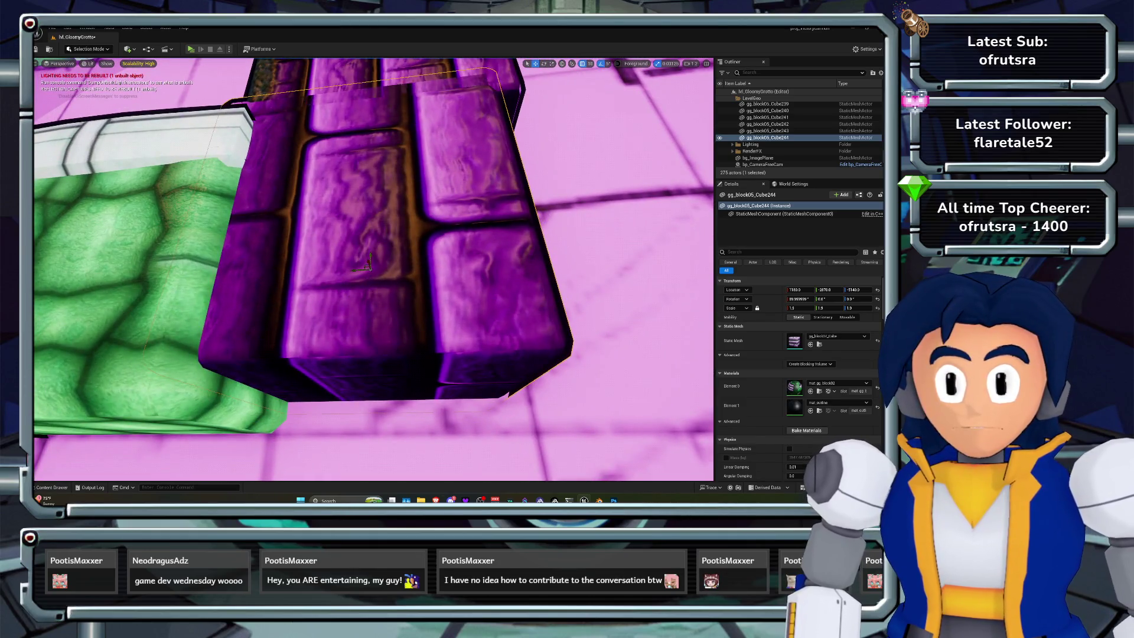
{"action": "scroll", "coordinate": [374, 270], "scroll_direction": "down", "scroll_amount": 5}
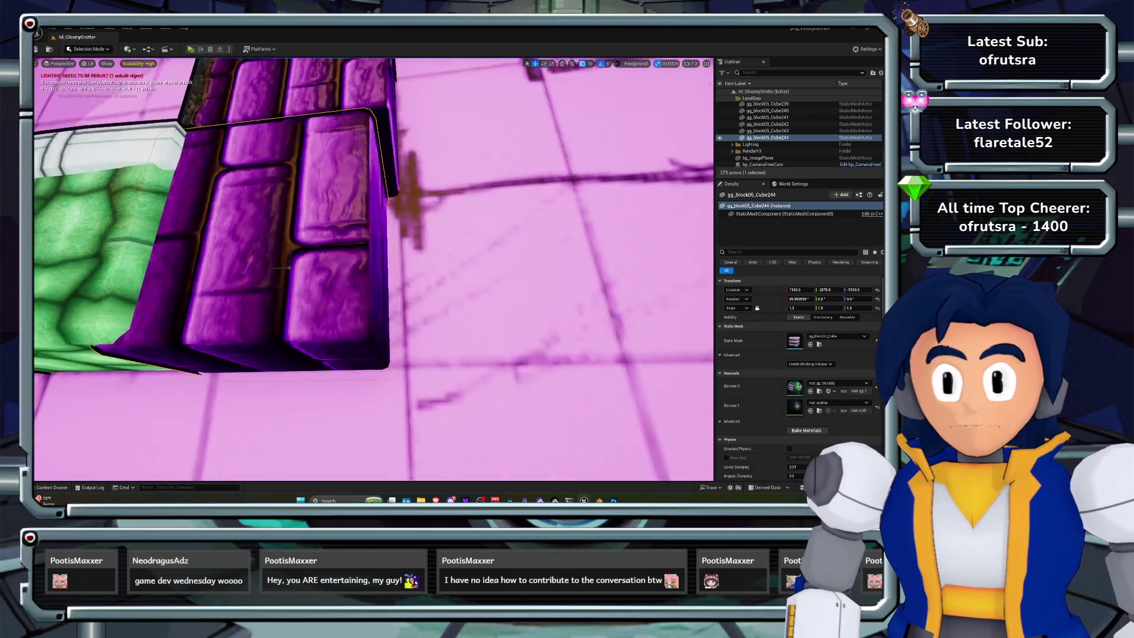
{"action": "left_click_drag", "start_coordinate": [286, 284], "coordinate": [408, 280], "text": "alt"}
{"action": "key", "text": "ctrl+s"}
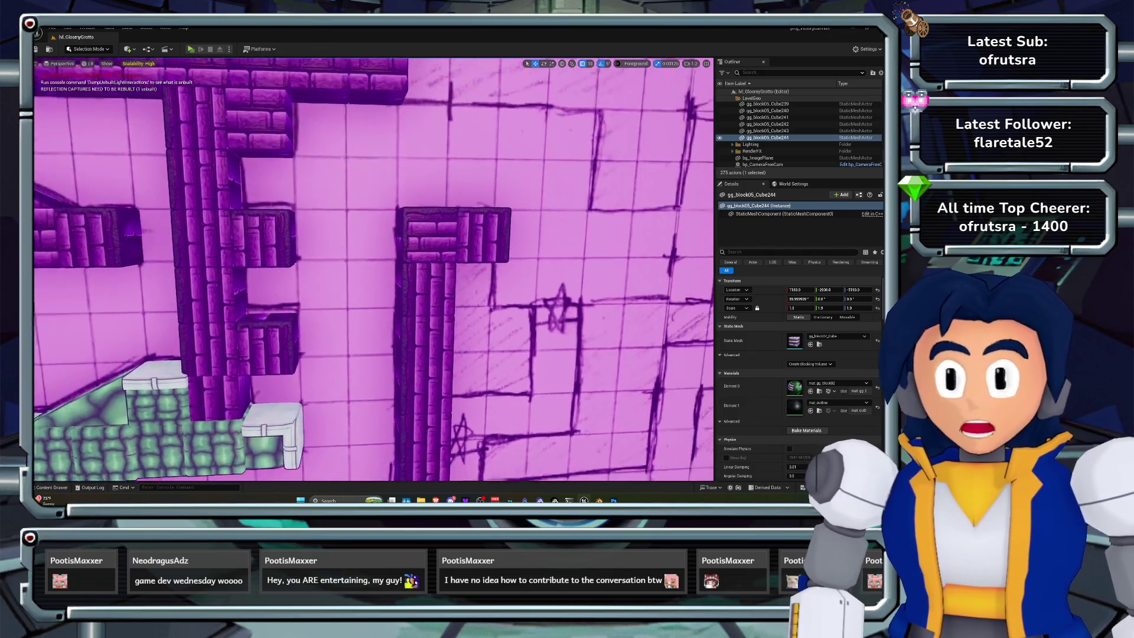
{"action": "scroll", "coordinate": [374, 269], "scroll_direction": "down", "scroll_amount": 3}
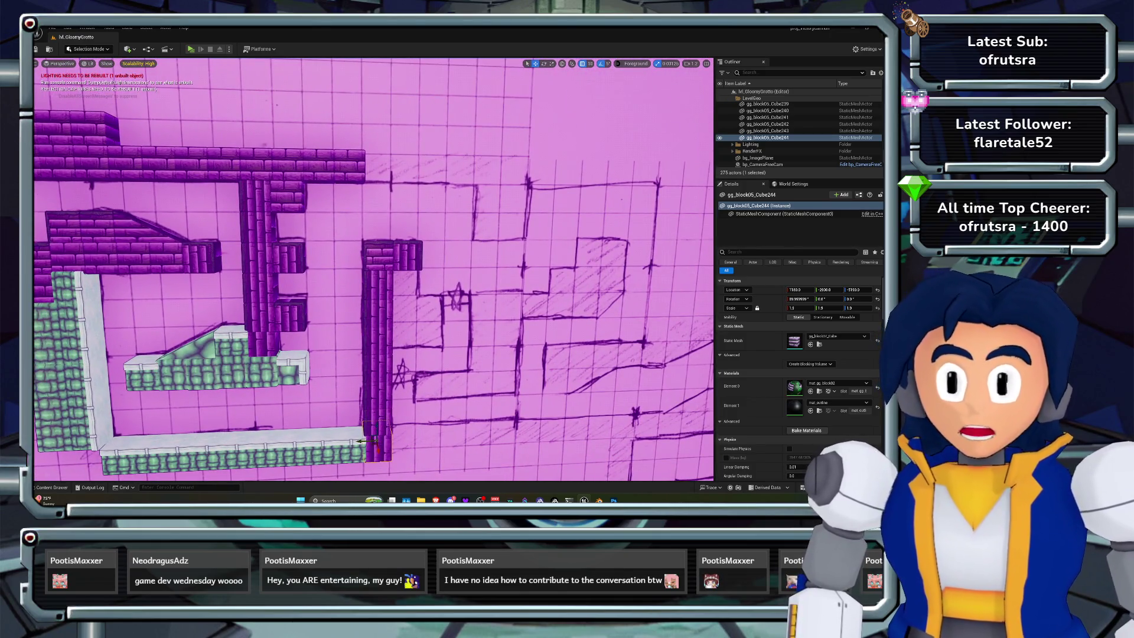
Fly left and right across the blocked-out level to compare the blocks with the sketch
{"action": "key", "text": "a"}
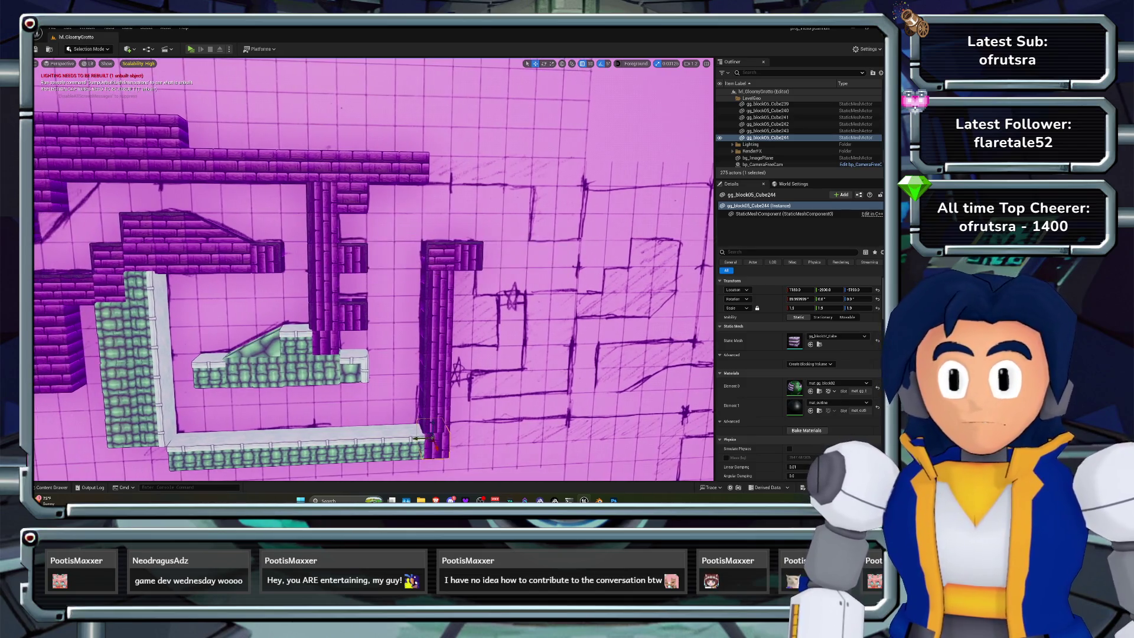
{"action": "key", "text": "a"}
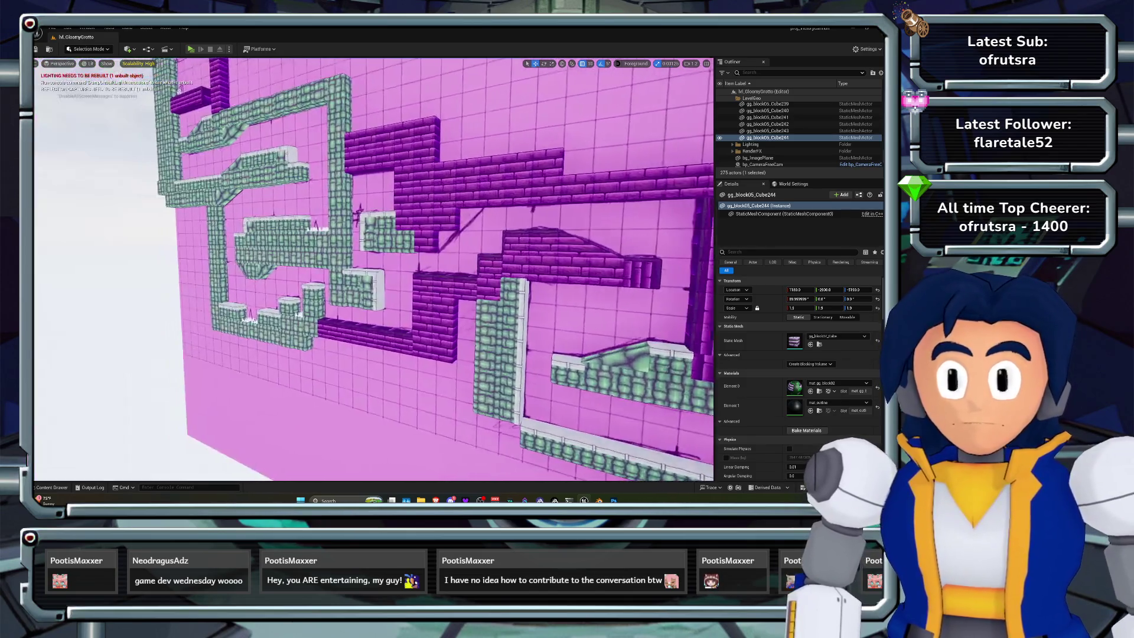
{"action": "key", "text": "a"}
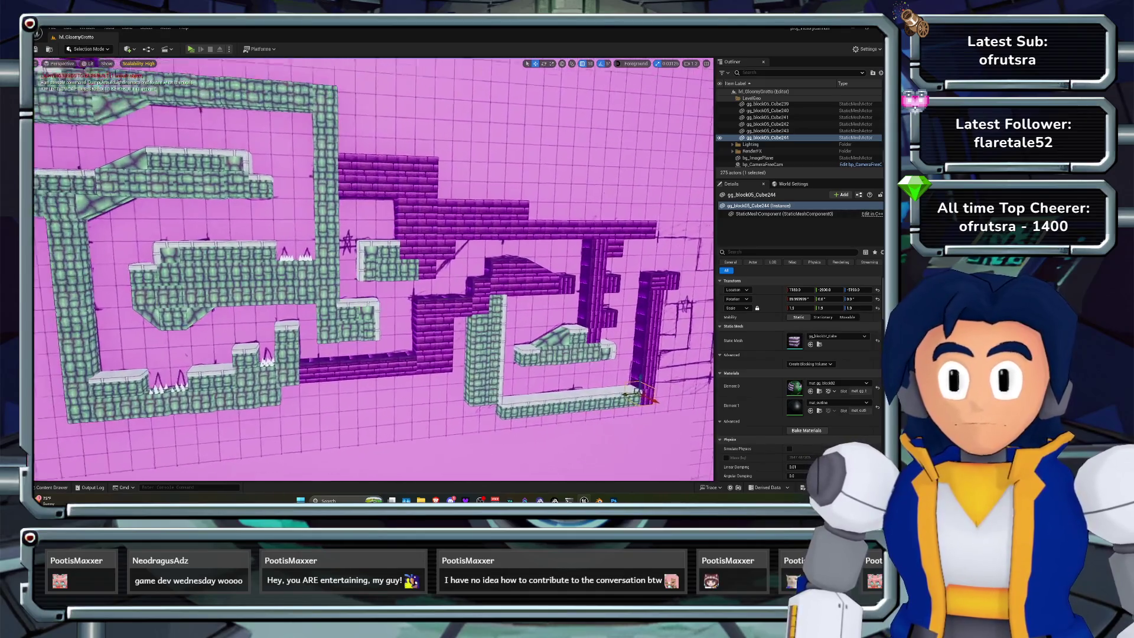
{"action": "key", "text": "d"}
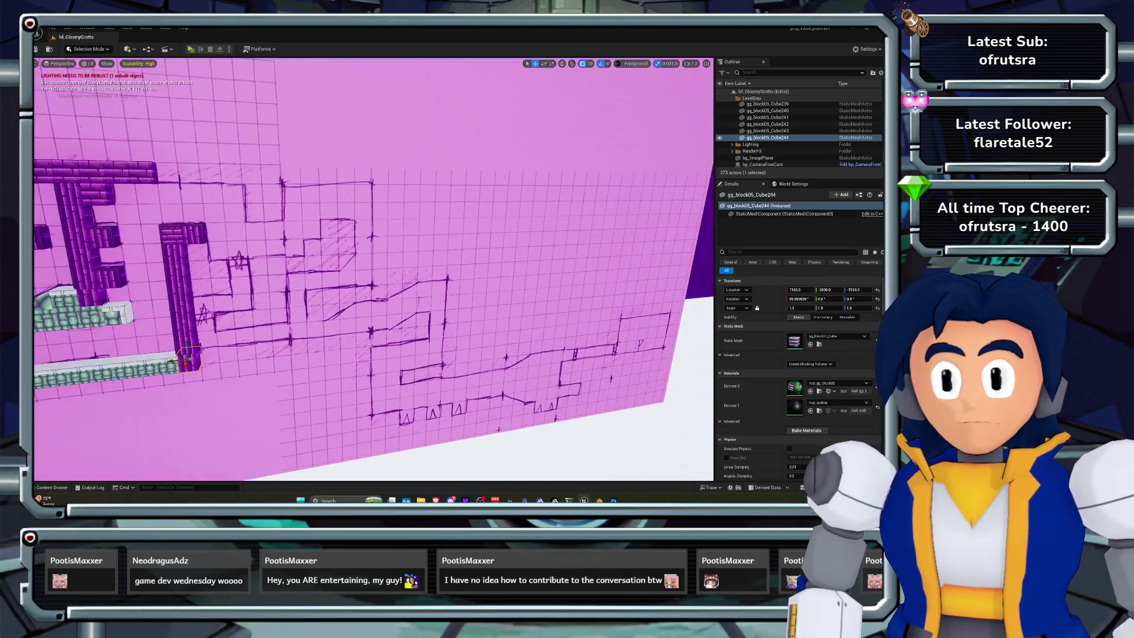
{"action": "key", "text": "d"}
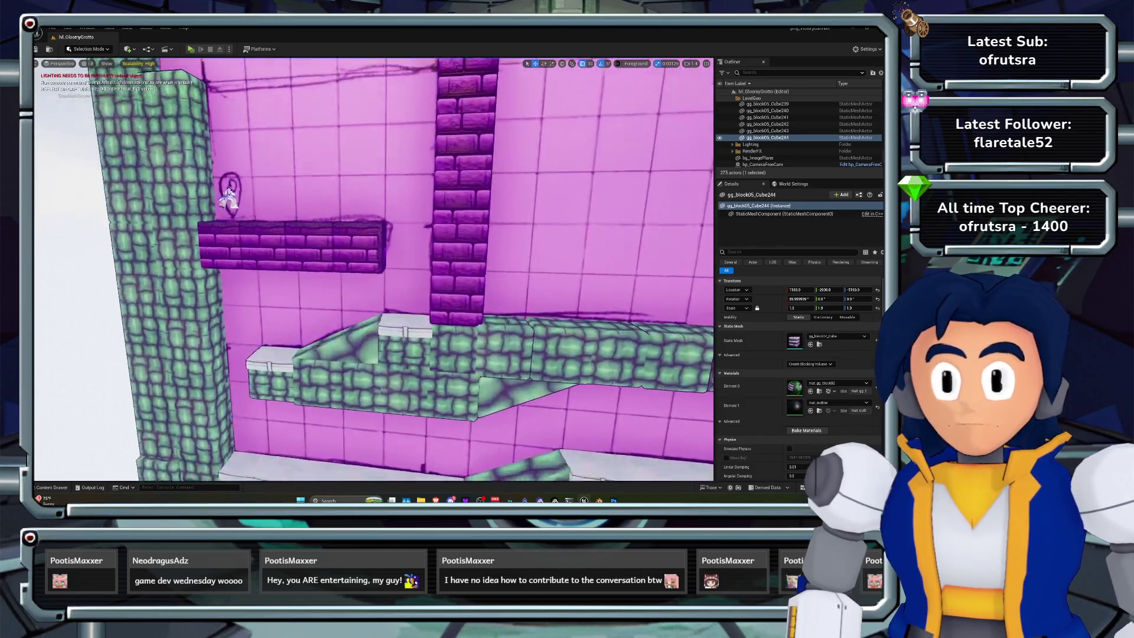
{"action": "key", "text": "s"}
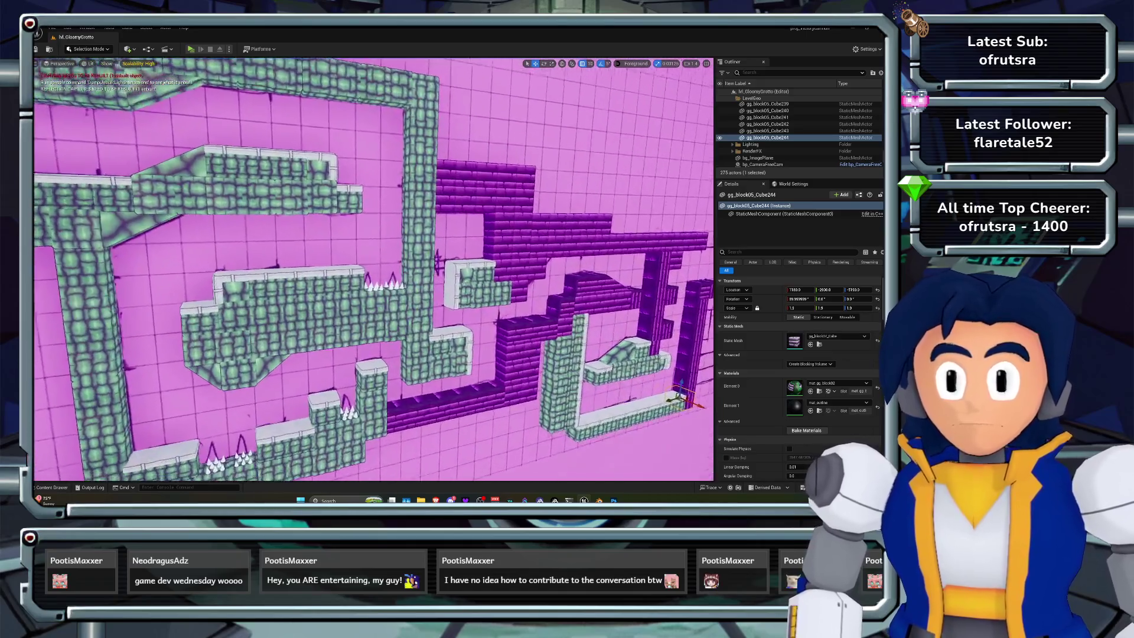
{"action": "key", "text": "d"}
{"action": "key", "text": "w"}
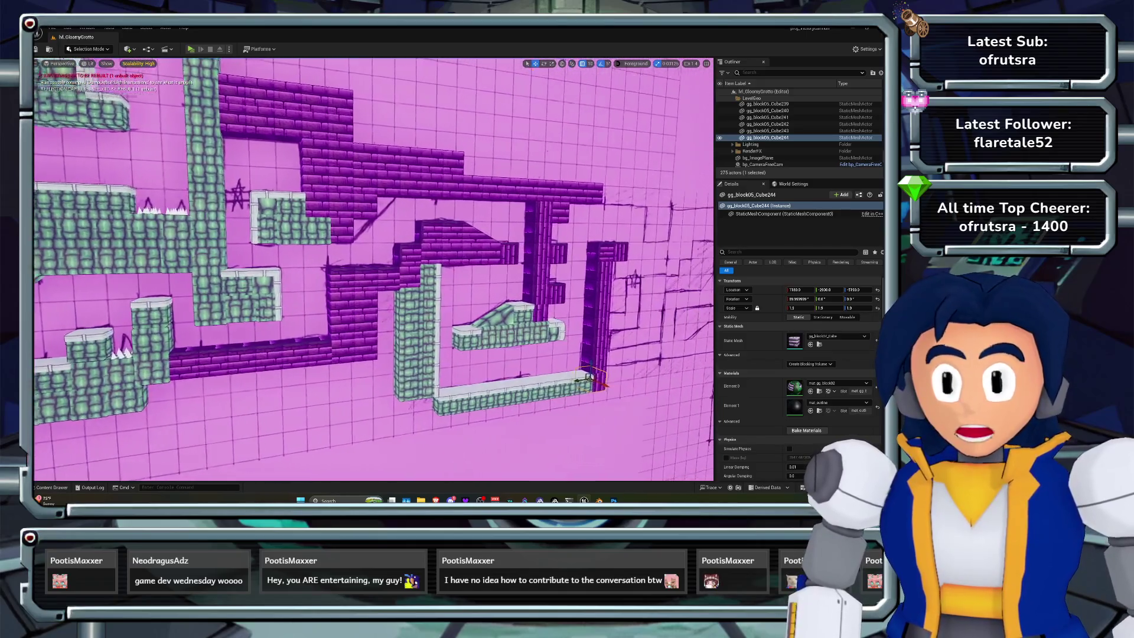
{"action": "key", "text": "d"}
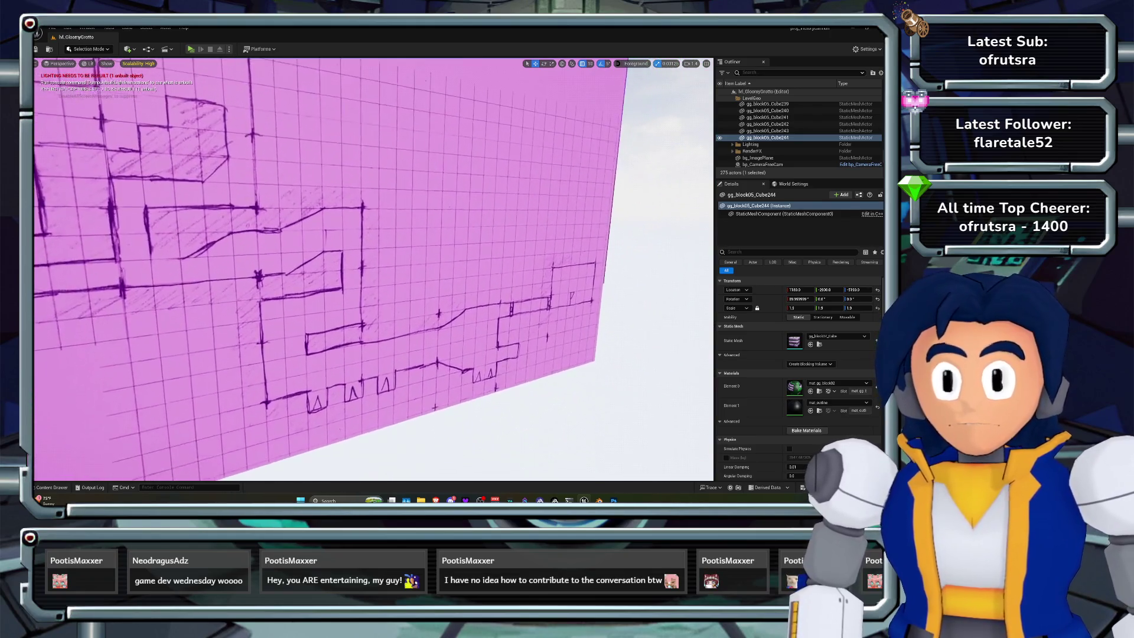
Move in near the character and platforms, then launch a Standalone play-test
{"action": "key", "text": "w"}
{"action": "key", "text": "a"}
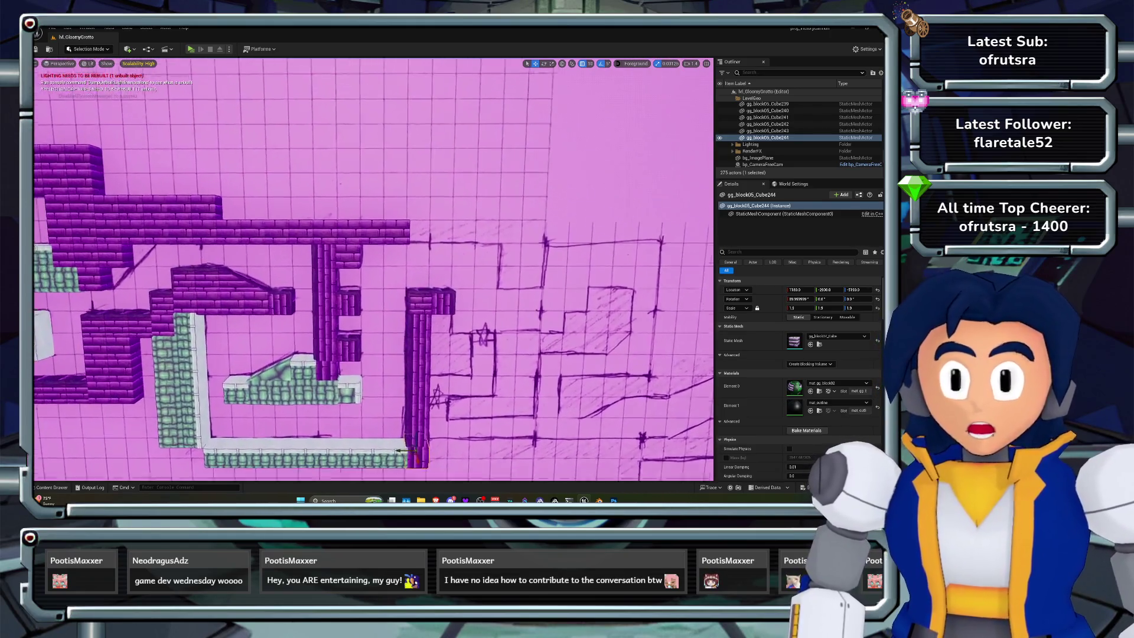
{"action": "key", "text": "a"}
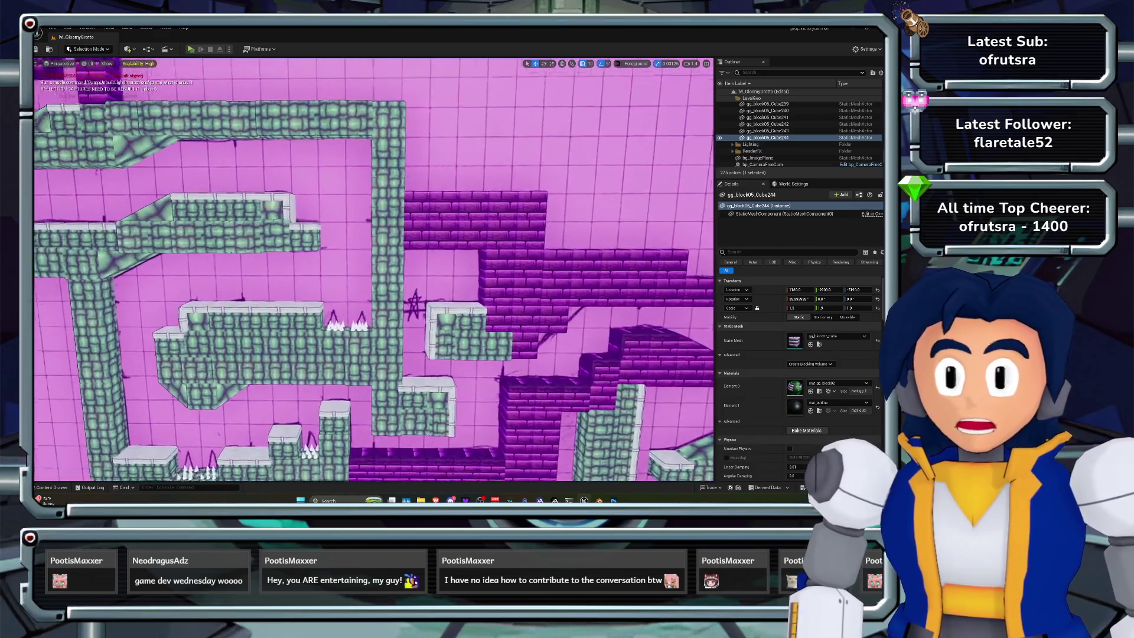
{"action": "key", "text": "w"}
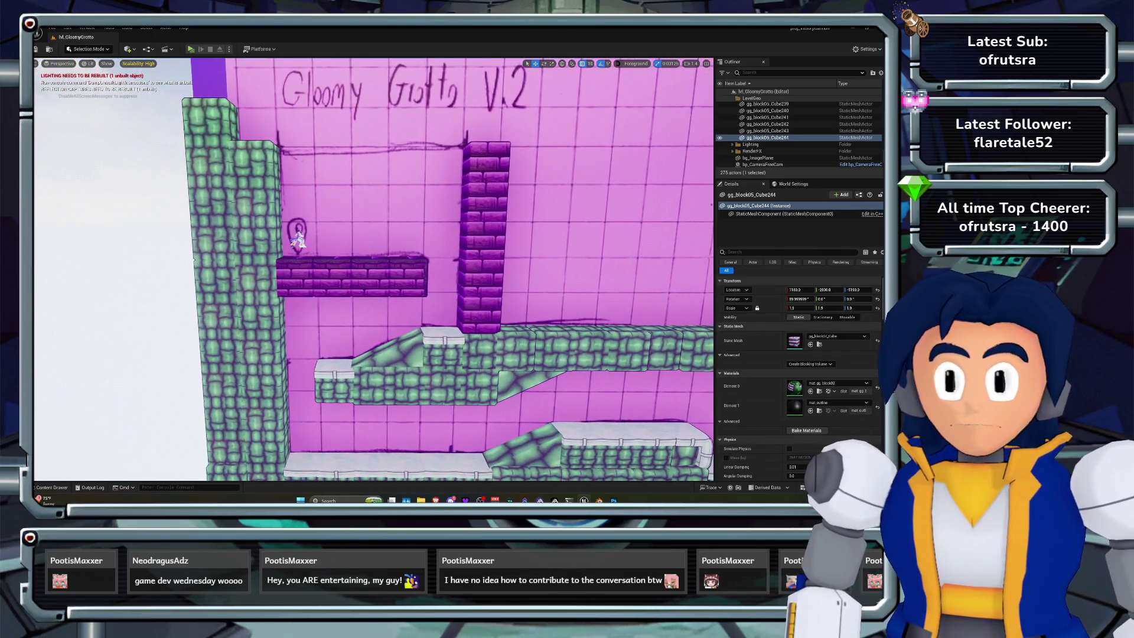
{"action": "key", "text": "alt+p"}
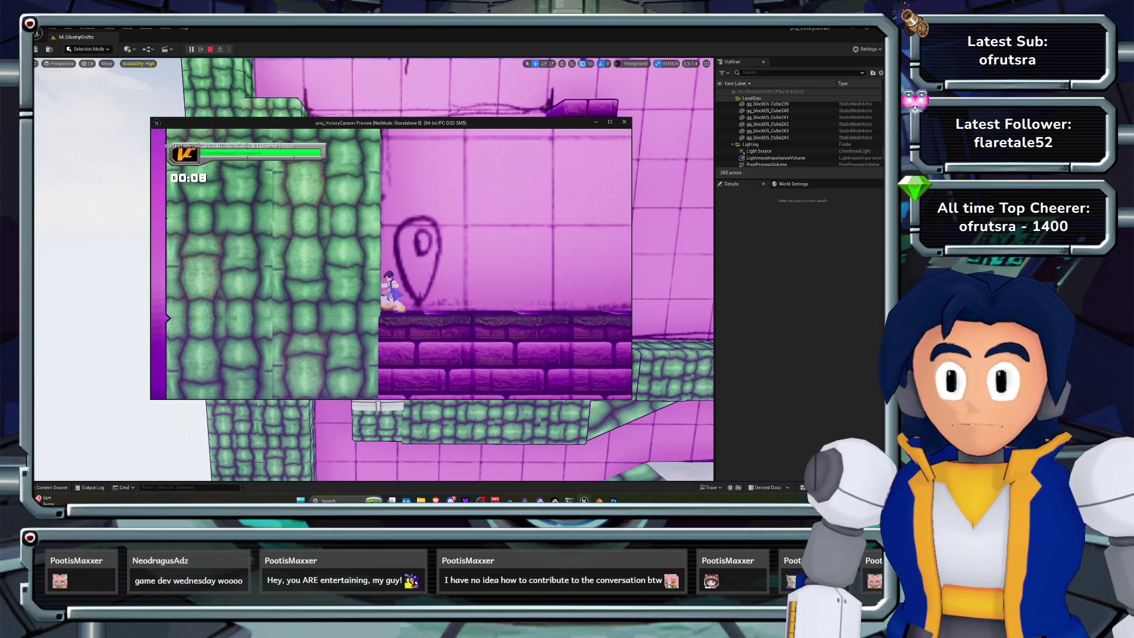
Run, climb and dash the character across the new brick platforms, then stop the play session
{"action": "key", "text": "d"}
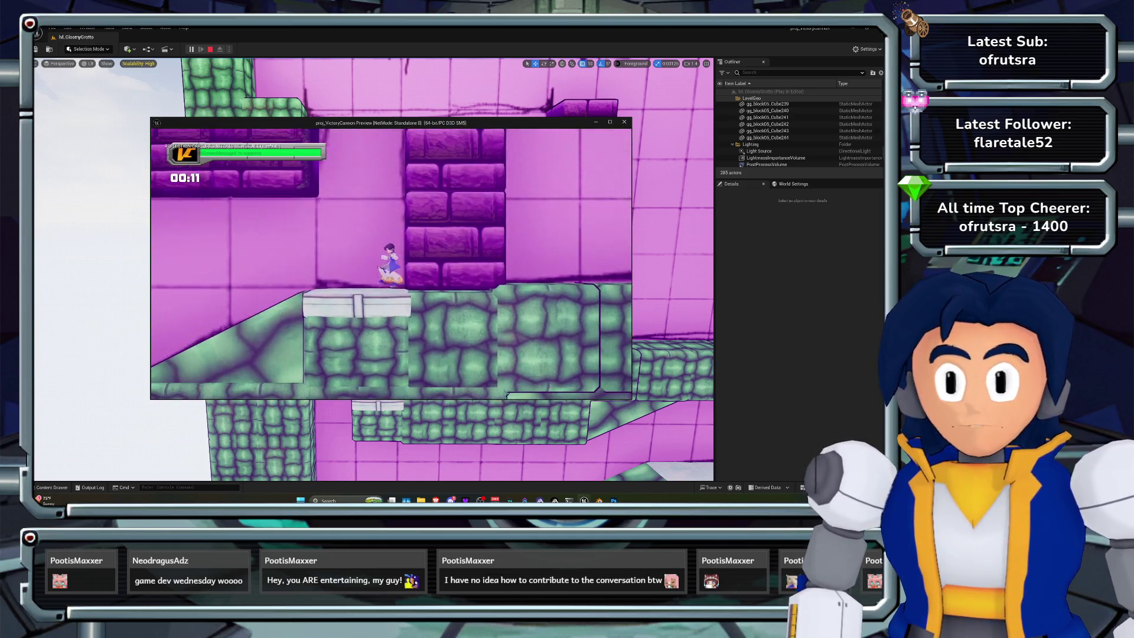
{"action": "key", "text": "a"}
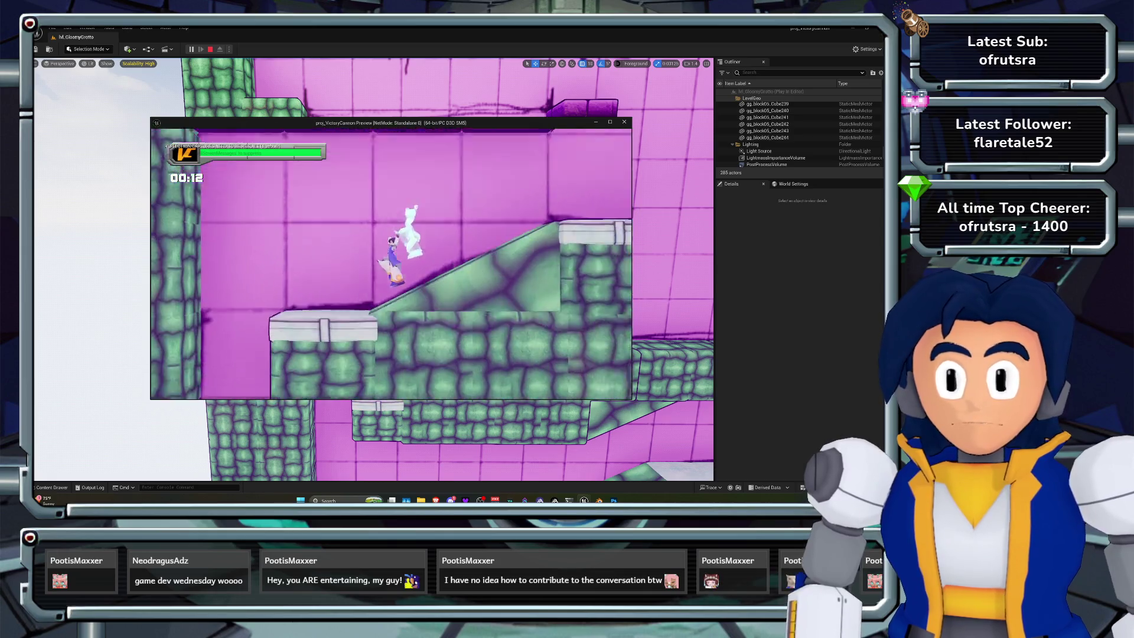
{"action": "key", "text": "space"}
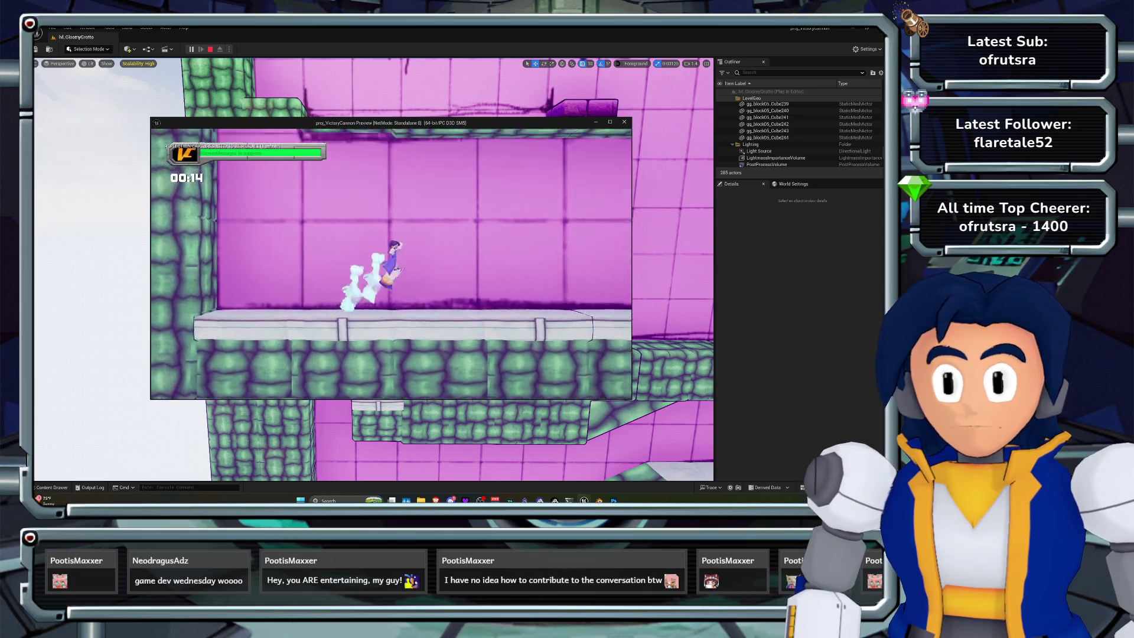
{"action": "key", "text": "Escape"}
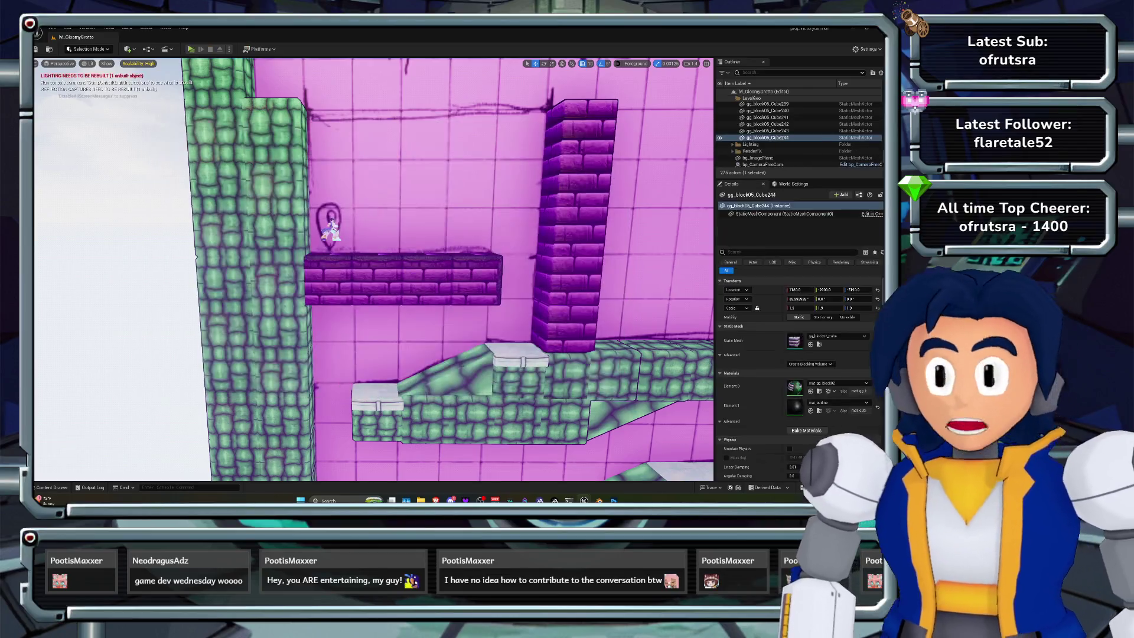
Reshow the LevelGeo blocks, then collapse and select the LevelGeo folder and open its options
{"action": "scroll", "coordinate": [720, 105], "scroll_direction": "up", "scroll_amount": 5}
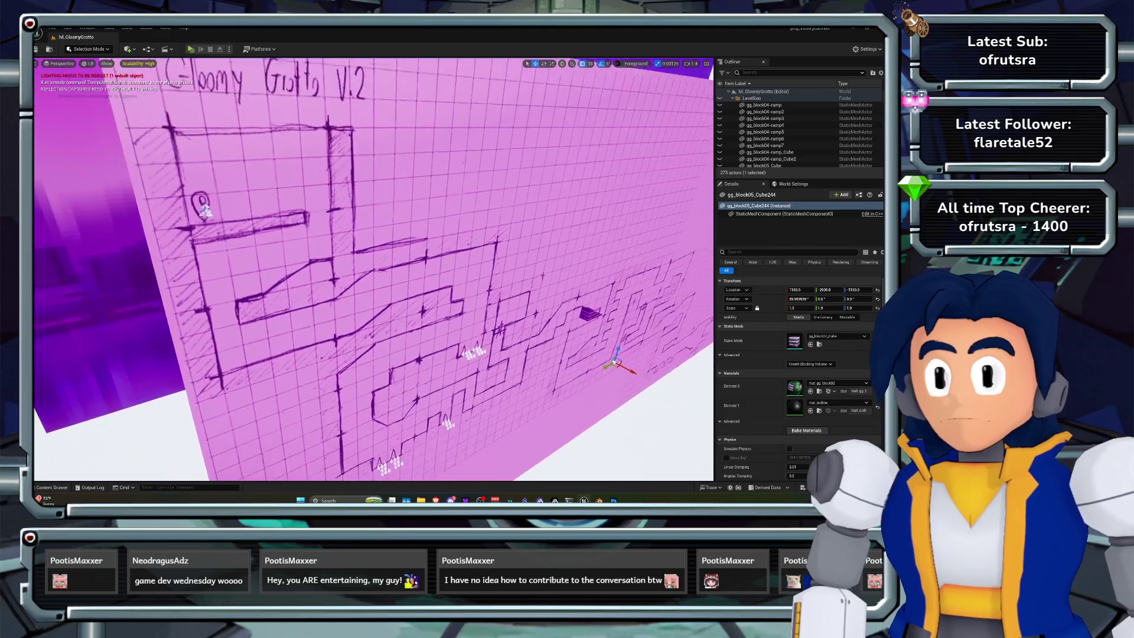
{"action": "left_click", "coordinate": [720, 98]}
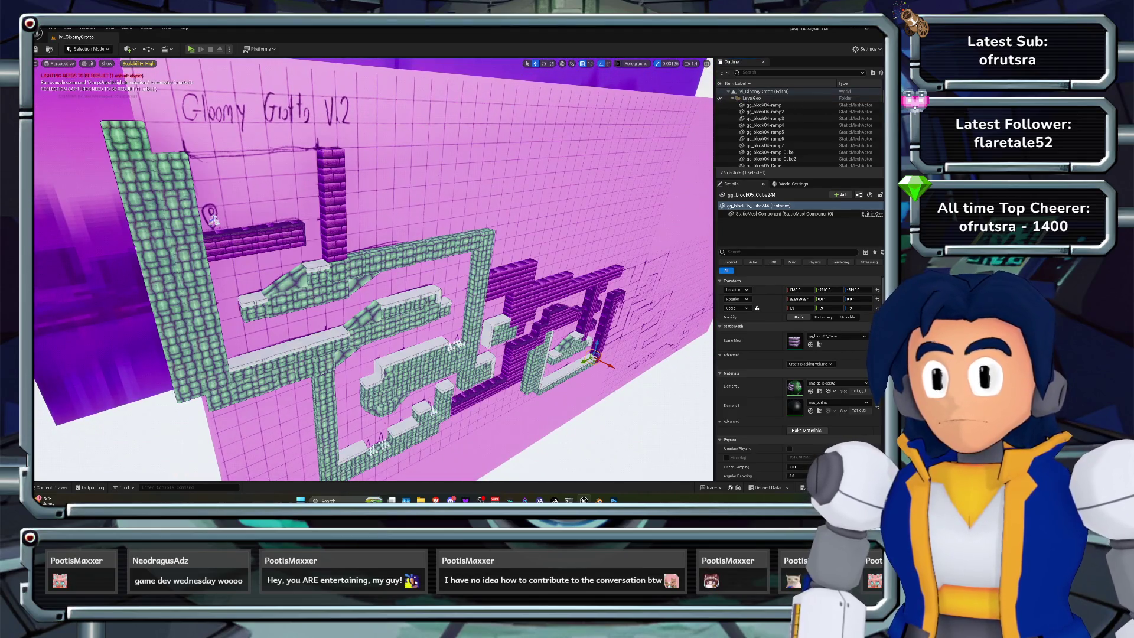
{"action": "left_click", "coordinate": [732, 98]}
{"action": "left_click", "coordinate": [748, 98]}
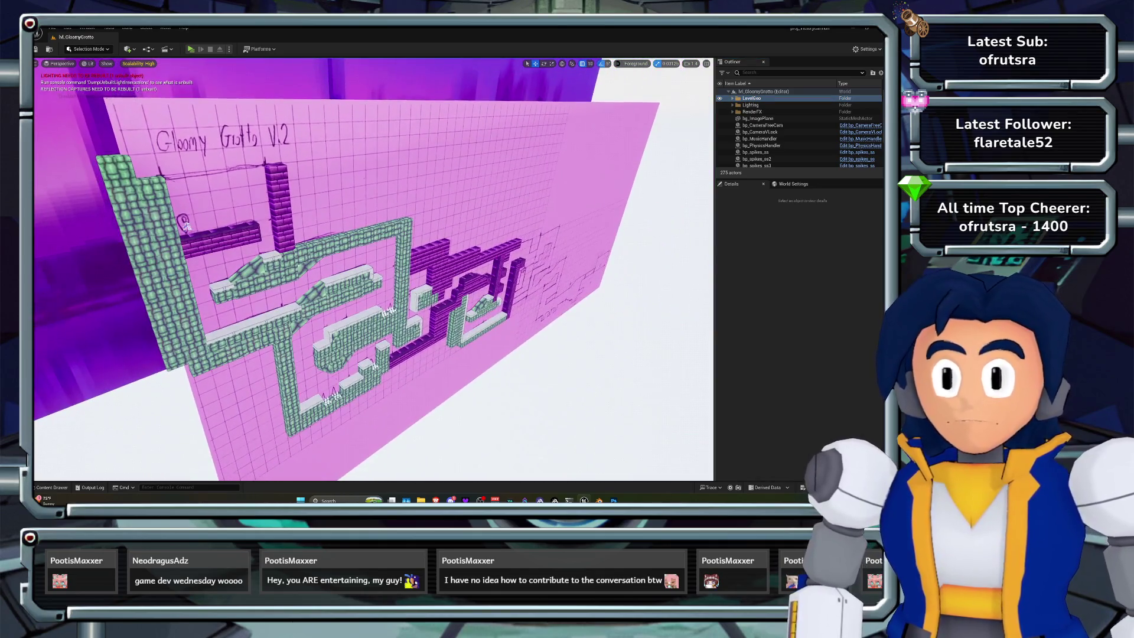
{"action": "right_click", "coordinate": [757, 99]}
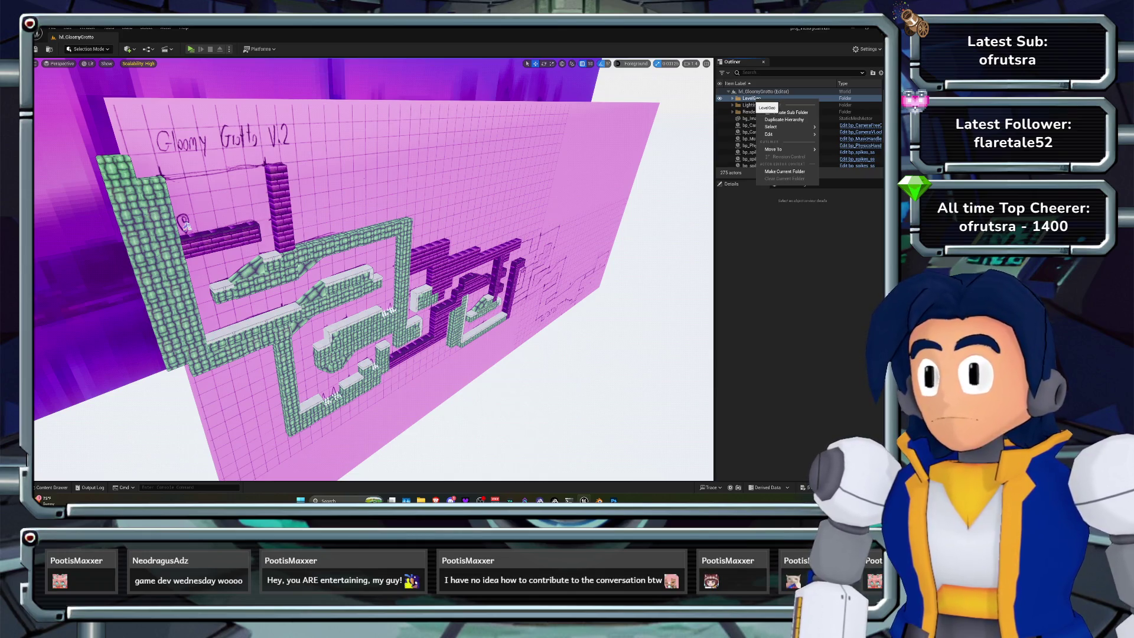
Select gg_block04-ramp inside LevelGeo, collapse the folder, and turn the view to face the level wall
{"action": "key", "text": "Escape"}
{"action": "left_click", "coordinate": [732, 98]}
{"action": "left_click", "coordinate": [755, 105]}
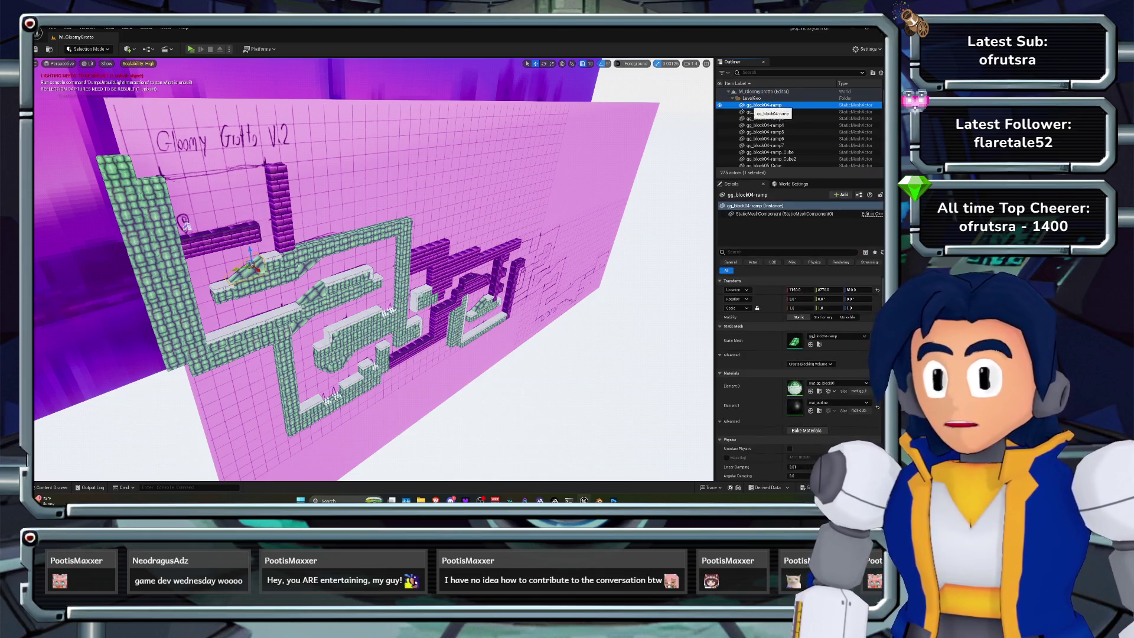
{"action": "left_click", "coordinate": [732, 99]}
{"action": "left_click", "coordinate": [752, 98]}
{"action": "left_click_drag", "start_coordinate": [372, 265], "coordinate": [308, 243]}
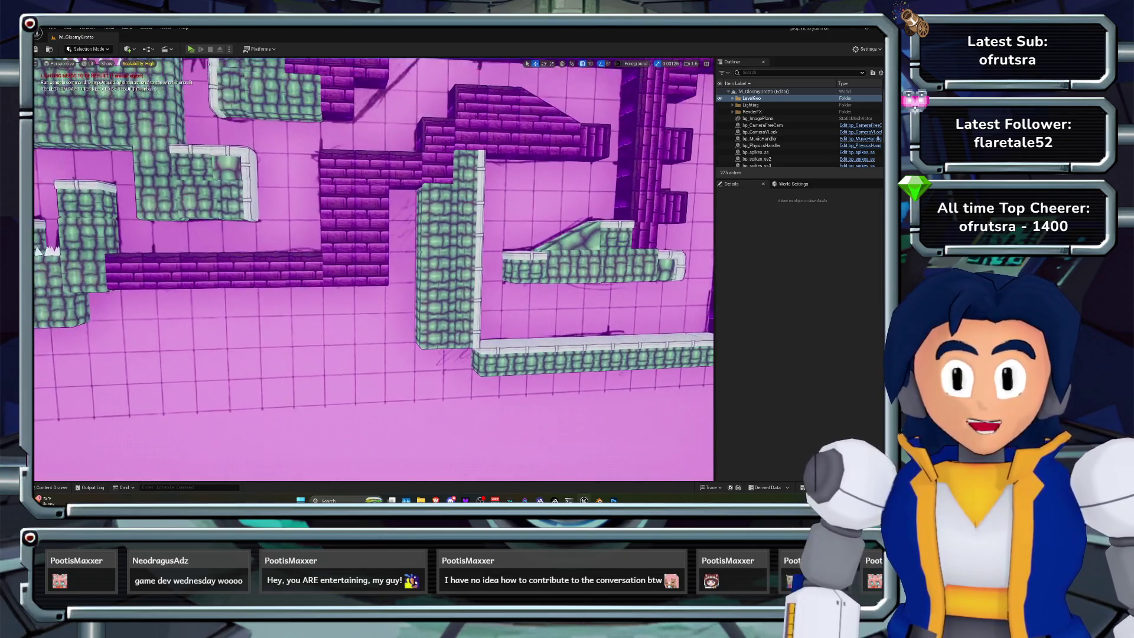
Select a green stone block in the middle wall of the level
{"action": "left_click", "coordinate": [200, 208]}
Duplicate the green block along the wall and lower the copy to Z -5170
{"action": "left_click_drag", "start_coordinate": [204, 208], "coordinate": [335, 278]}
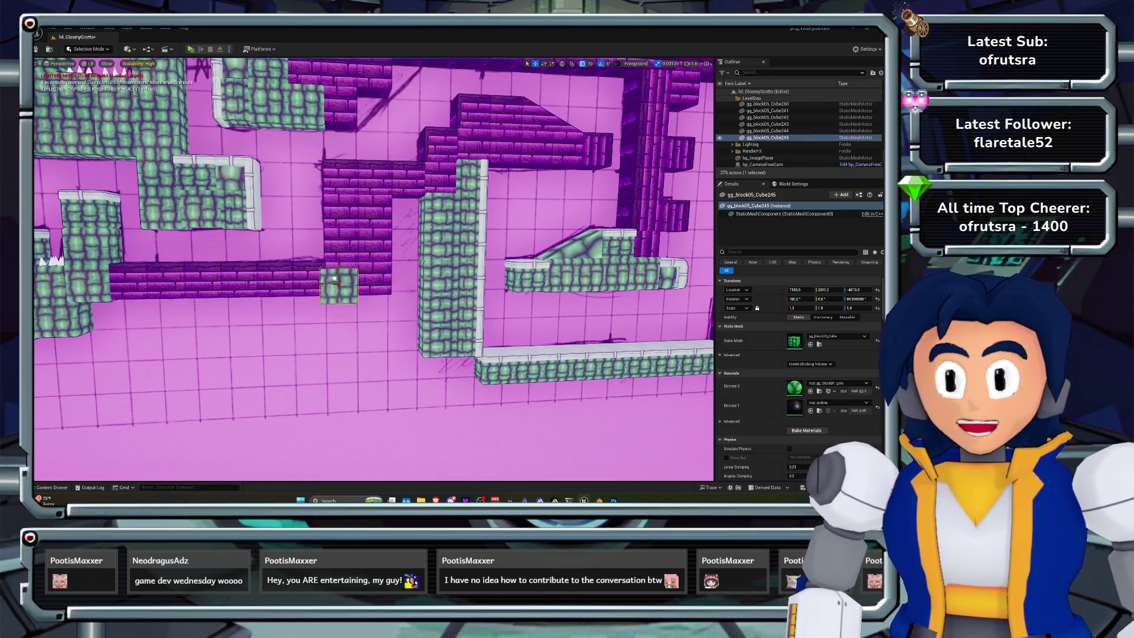
{"action": "key", "text": "f"}
{"action": "scroll", "coordinate": [374, 270], "scroll_direction": "down", "scroll_amount": 3}
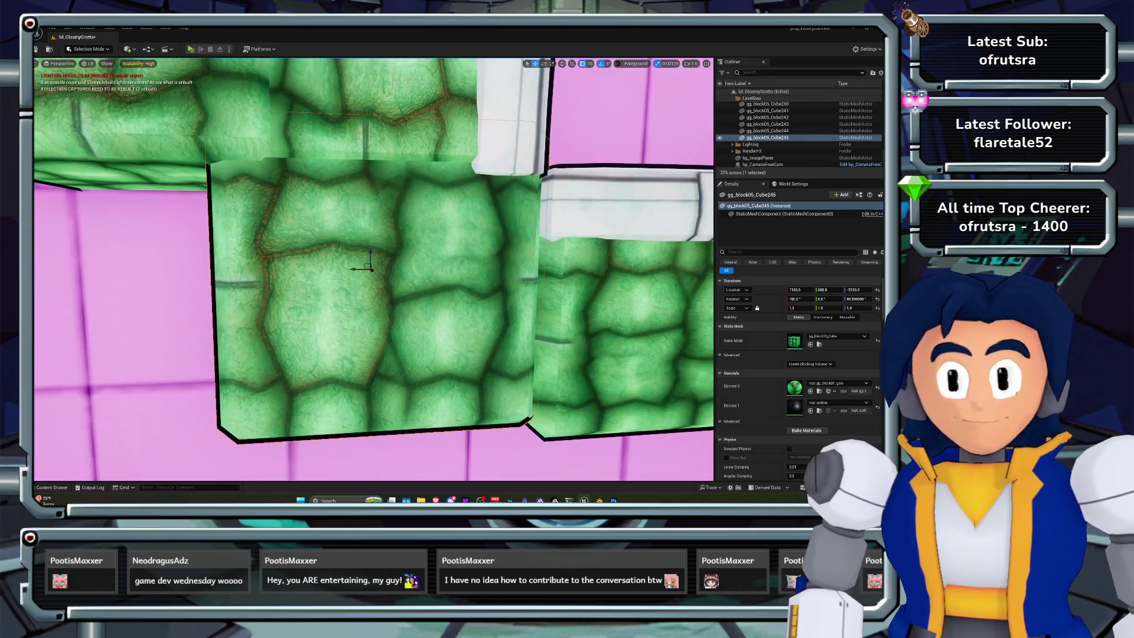
{"action": "left_click_drag", "start_coordinate": [374, 269], "coordinate": [324, 295]}
{"action": "left_click_drag", "start_coordinate": [370, 264], "coordinate": [370, 274]}
{"action": "scroll", "coordinate": [374, 269], "scroll_direction": "down", "scroll_amount": 3}
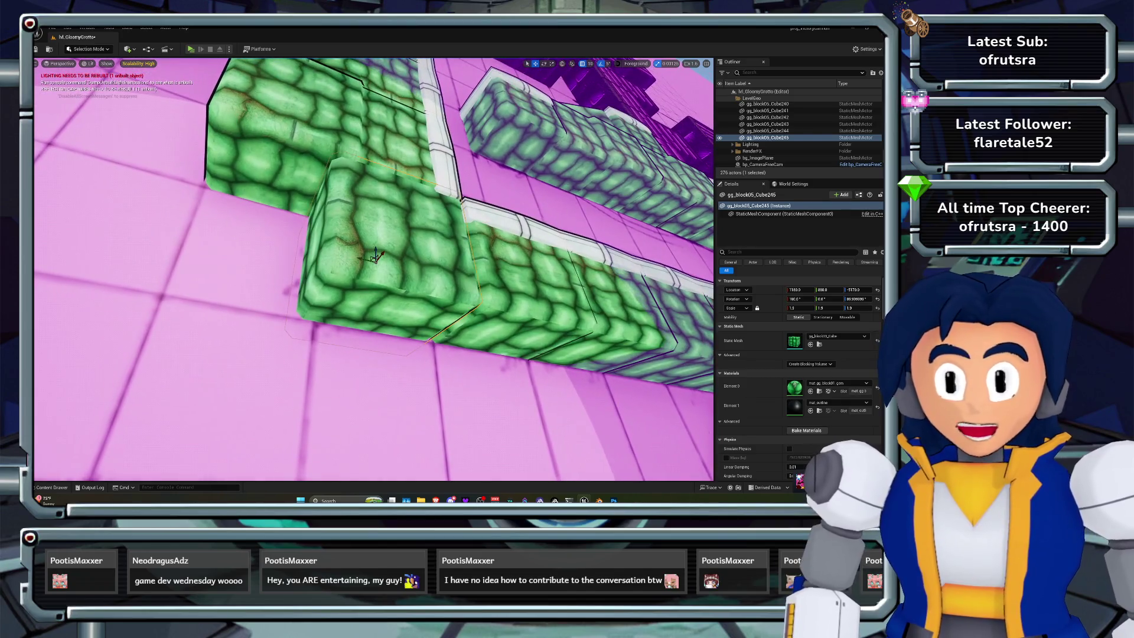
{"action": "scroll", "coordinate": [374, 270], "scroll_direction": "down", "scroll_amount": 3}
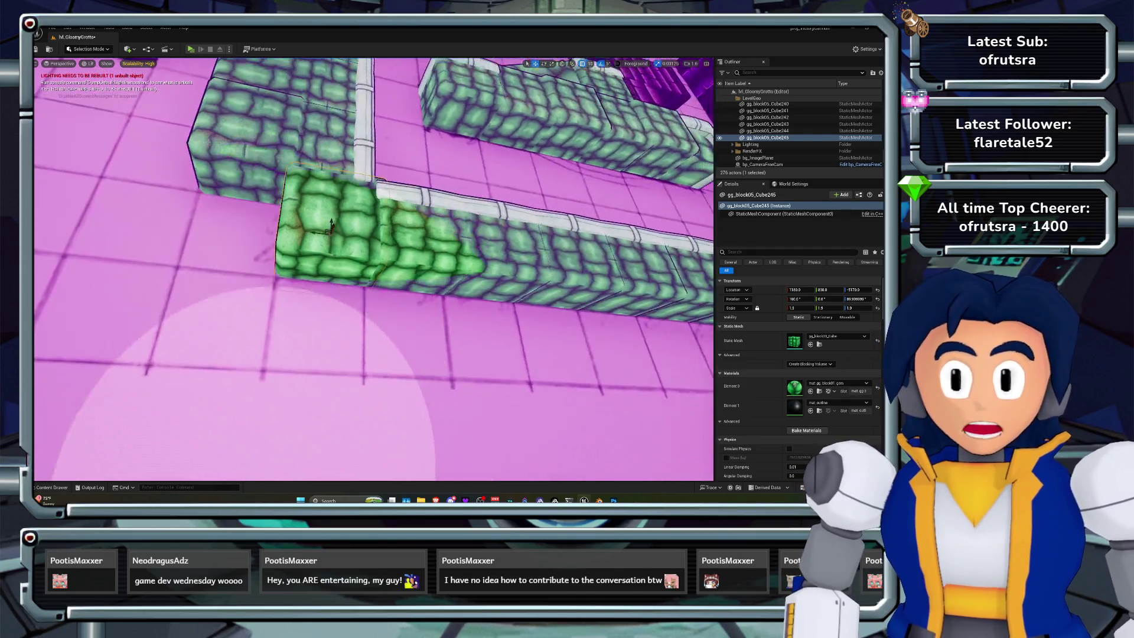
Slide a second green block copy further along the wall, then reselect the first copy
{"action": "left_click_drag", "start_coordinate": [322, 225], "coordinate": [236, 215]}
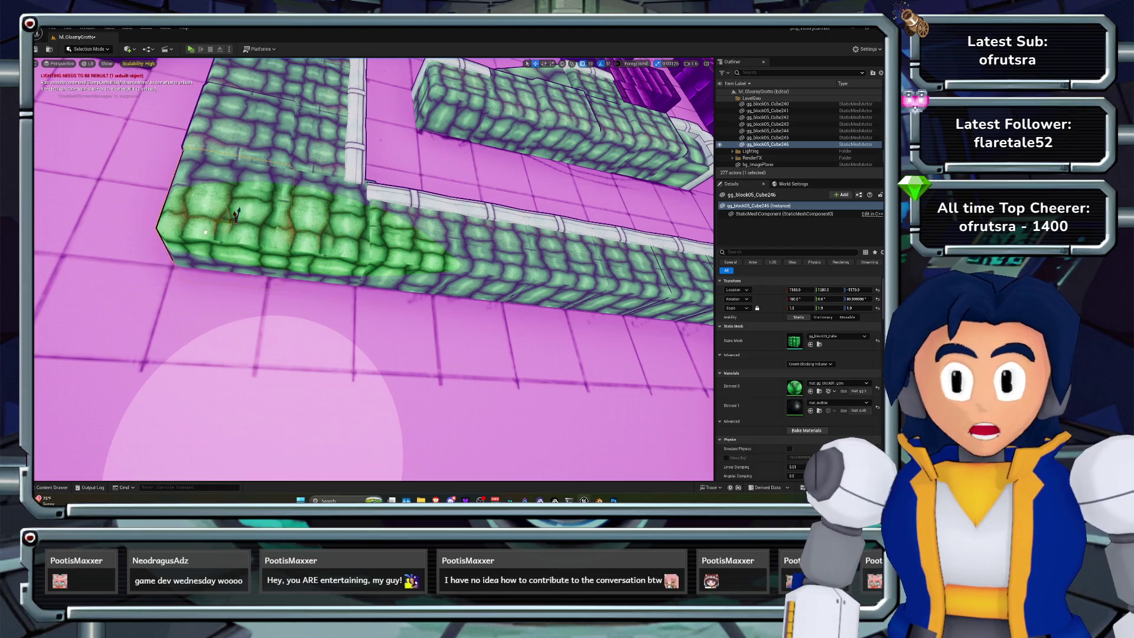
{"action": "key", "text": "f"}
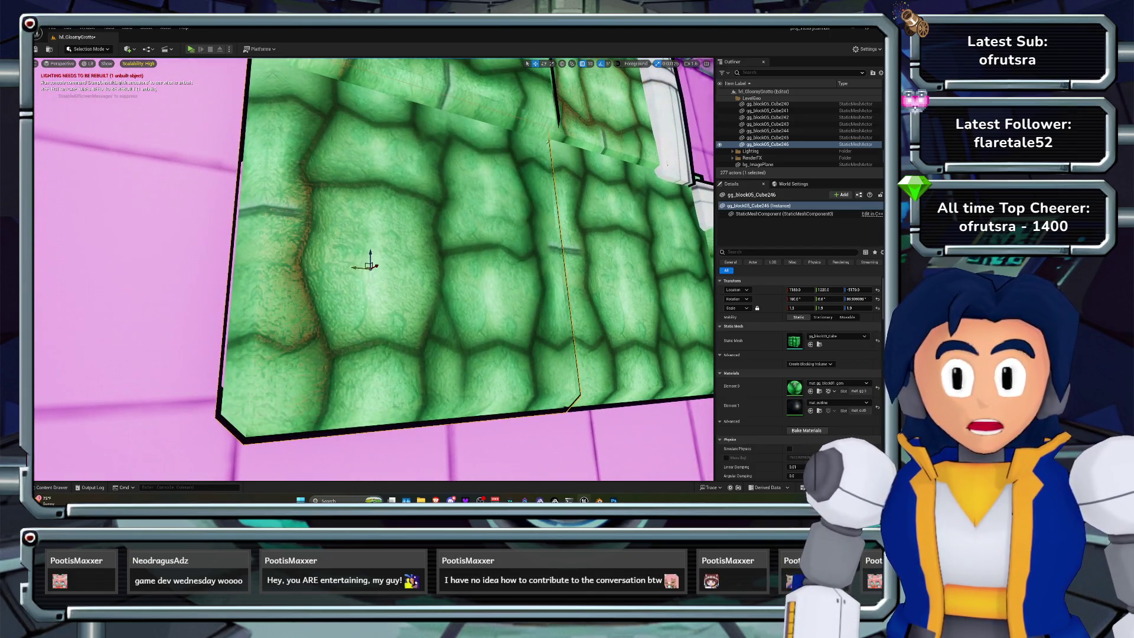
{"action": "scroll", "coordinate": [234, 333], "scroll_direction": "down", "scroll_amount": 5}
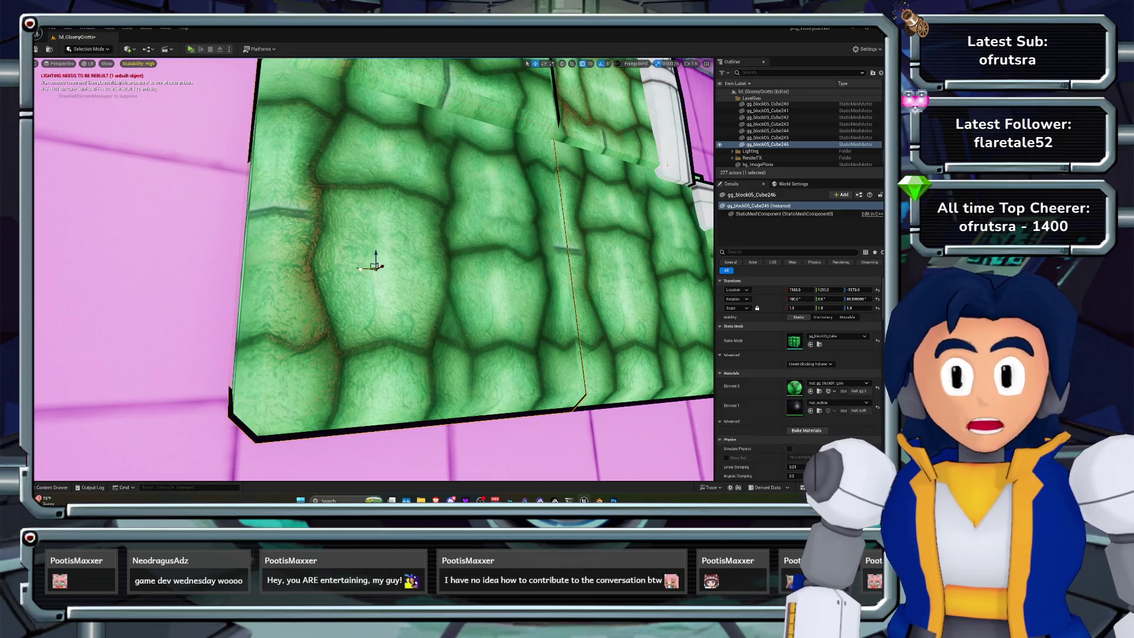
{"action": "scroll", "coordinate": [234, 332], "scroll_direction": "down", "scroll_amount": 8}
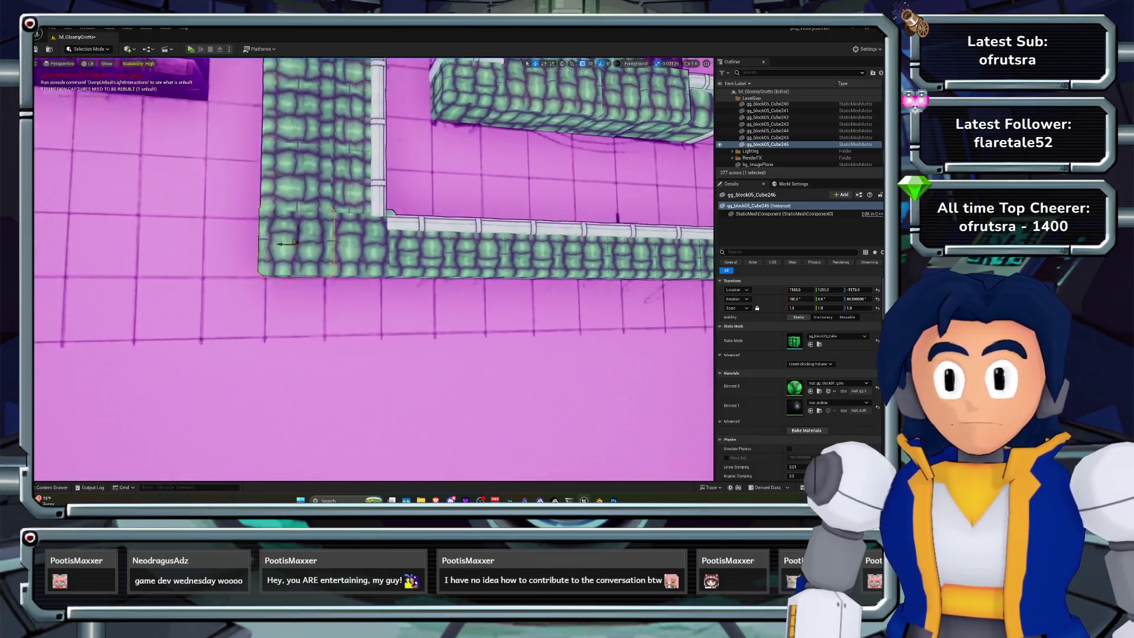
{"action": "scroll", "coordinate": [374, 269], "scroll_direction": "up", "scroll_amount": 10}
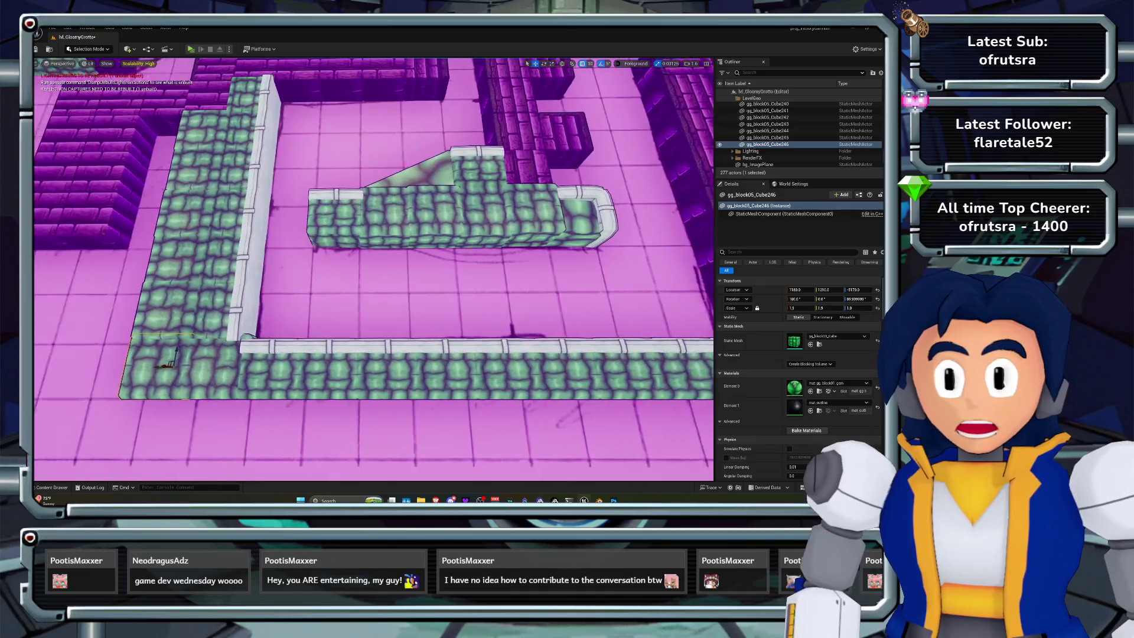
{"action": "scroll", "coordinate": [127, 291], "scroll_direction": "down", "scroll_amount": 4}
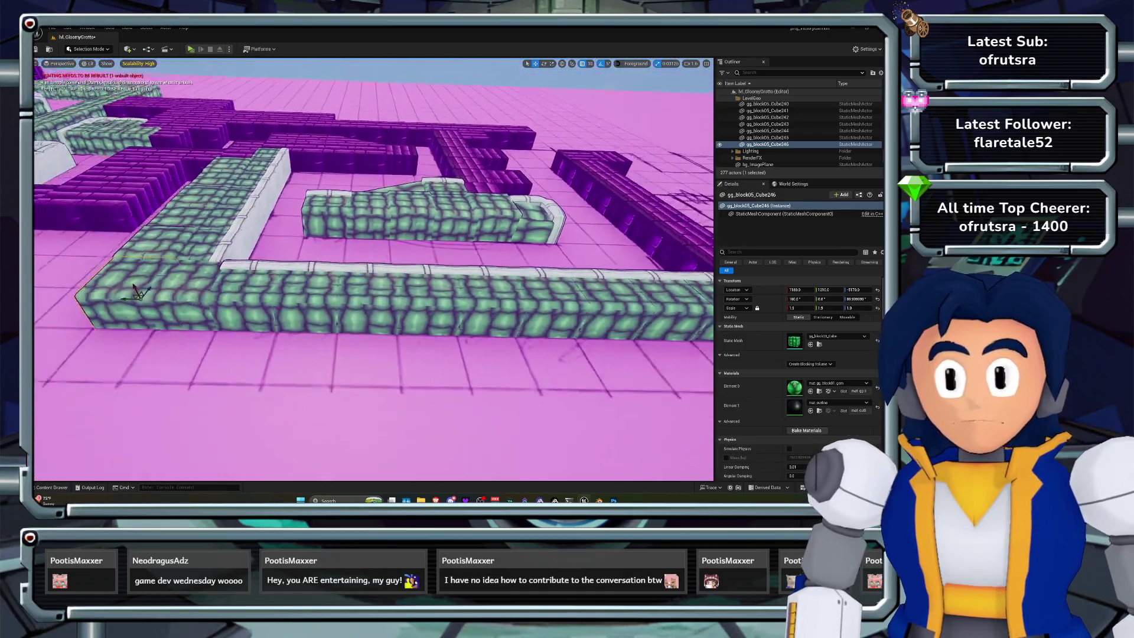
{"action": "mouse_move", "coordinate": [374, 269]}
{"action": "left_mouse_down"}
{"action": "mouse_move", "coordinate": [336, 242]}
{"action": "mouse_move", "coordinate": [378, 278]}
{"action": "mouse_move", "coordinate": [355, 242]}
{"action": "mouse_move", "coordinate": [367, 225]}
{"action": "mouse_move", "coordinate": [354, 248]}
{"action": "mouse_move", "coordinate": [378, 295]}
{"action": "mouse_move", "coordinate": [355, 272]}
{"action": "mouse_move", "coordinate": [372, 257]}
{"action": "left_mouse_up"}
{"action": "left_click", "coordinate": [302, 334]}
Rotate Cube245 into line with the wall and shift its Y location to 850
{"action": "mouse_move", "coordinate": [300, 342]}
{"action": "left_mouse_down"}
{"action": "mouse_move", "coordinate": [270, 342]}
{"action": "mouse_move", "coordinate": [286, 324]}
{"action": "left_mouse_up"}
{"action": "key", "text": "f"}
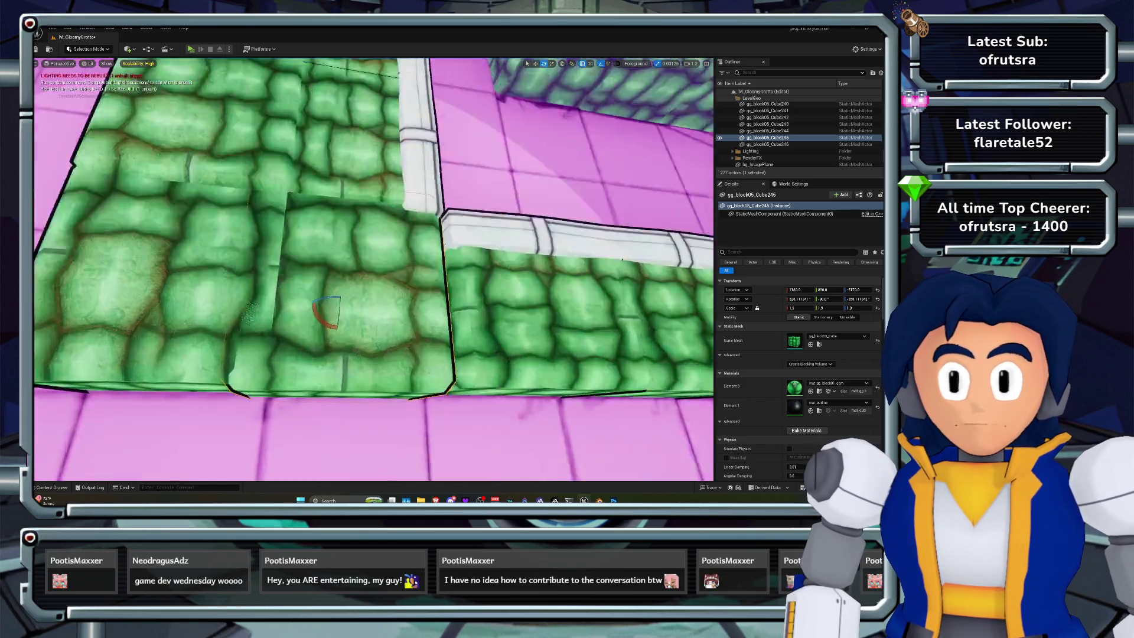
{"action": "scroll", "coordinate": [374, 269], "scroll_direction": "down", "scroll_amount": 5}
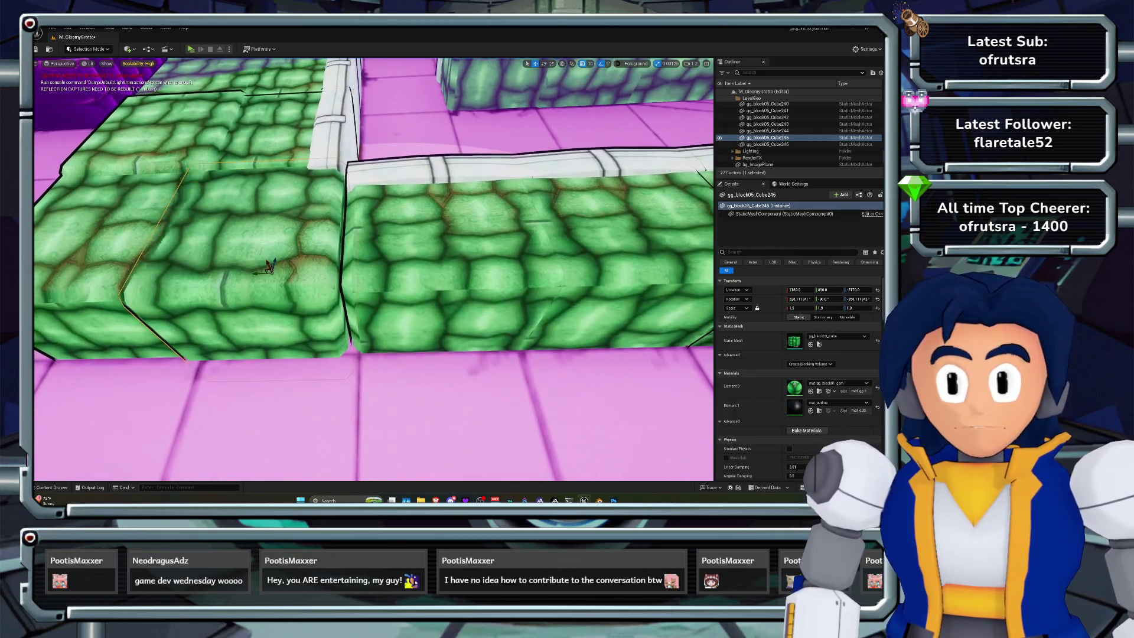
{"action": "left_click_drag", "start_coordinate": [374, 269], "coordinate": [405, 269]}
{"action": "left_click_drag", "start_coordinate": [228, 265], "coordinate": [251, 266]}
{"action": "scroll", "coordinate": [374, 269], "scroll_direction": "up", "scroll_amount": 3}
{"action": "left_click_drag", "start_coordinate": [374, 269], "coordinate": [395, 304]}
Frame the neighbouring blocks Cube237 and Cube246 in turn, then reselect Cube237
{"action": "left_click", "coordinate": [532, 248]}
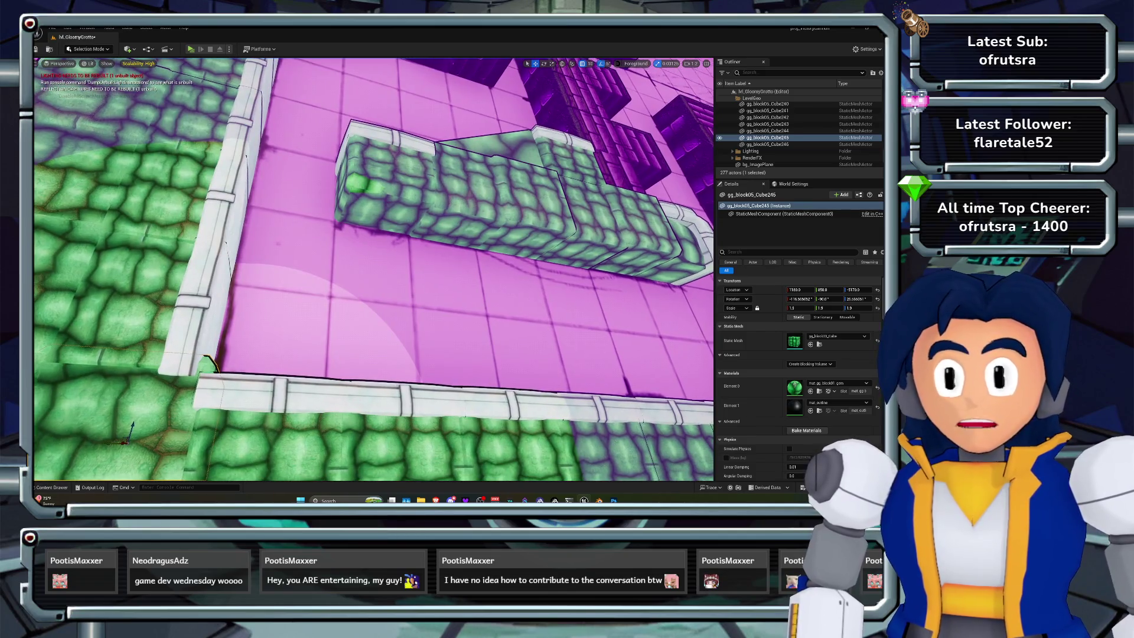
{"action": "key", "text": "f"}
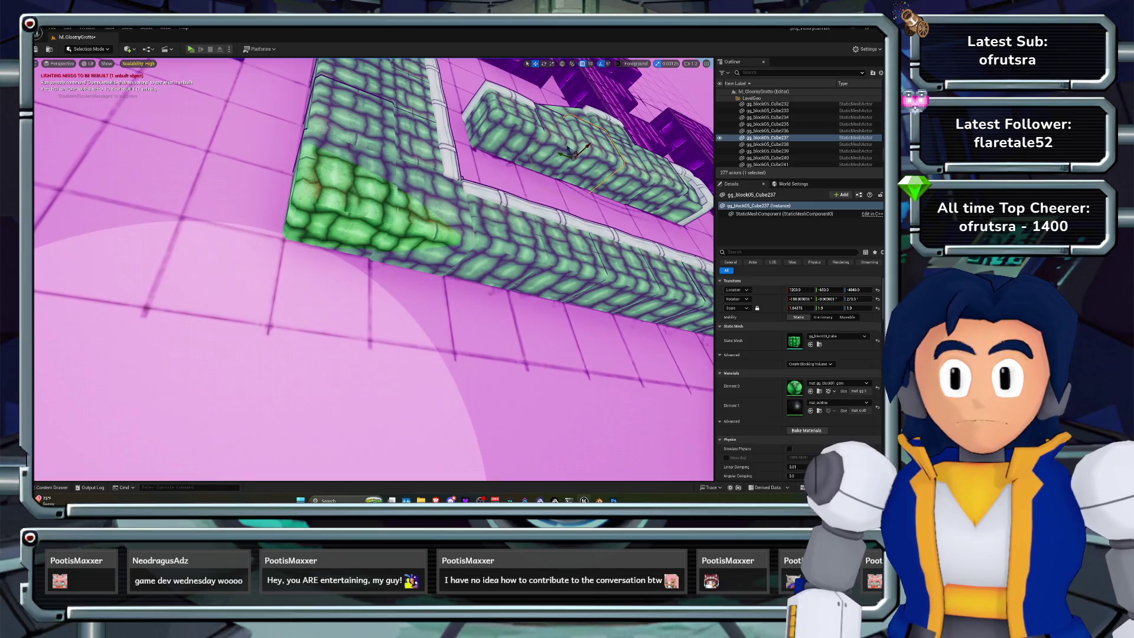
{"action": "left_click", "coordinate": [767, 137]}
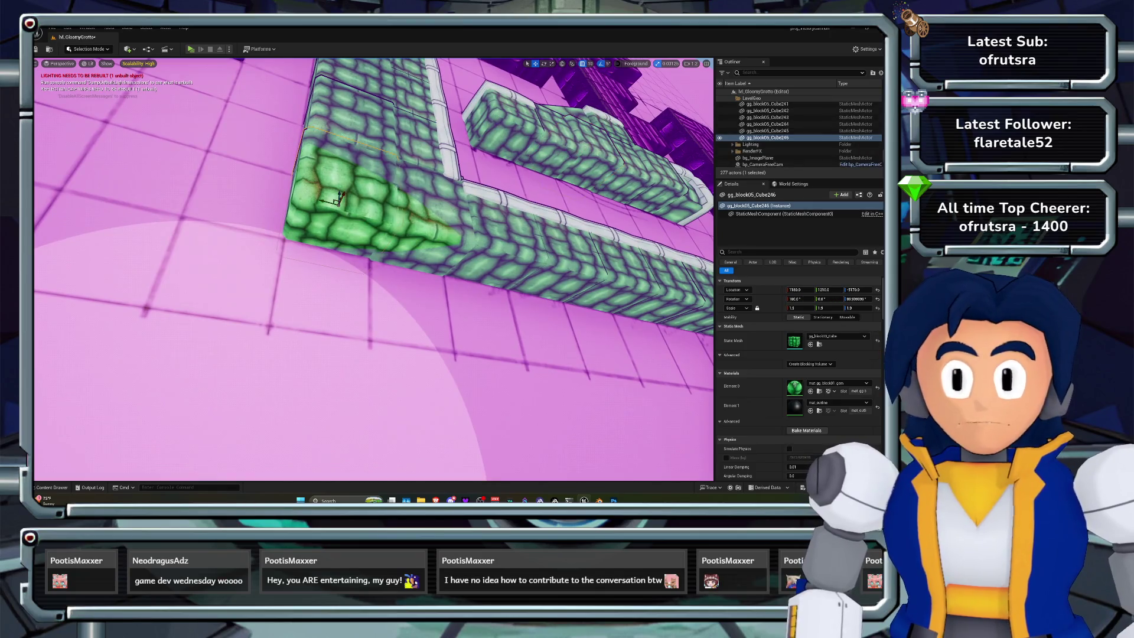
{"action": "key", "text": "f"}
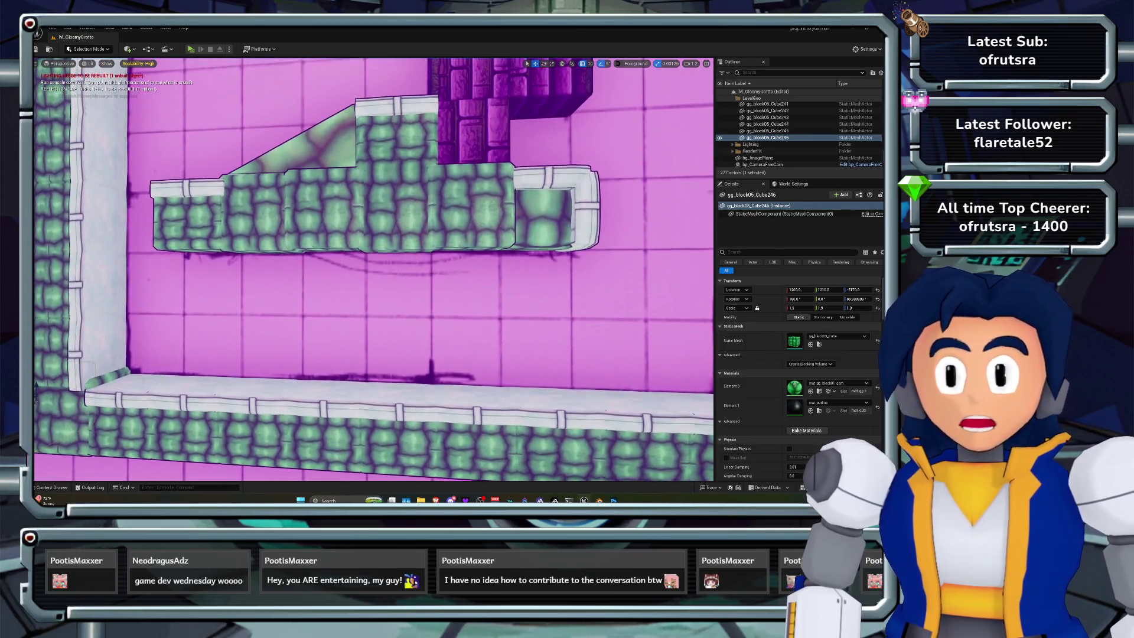
{"action": "left_click", "coordinate": [328, 213]}
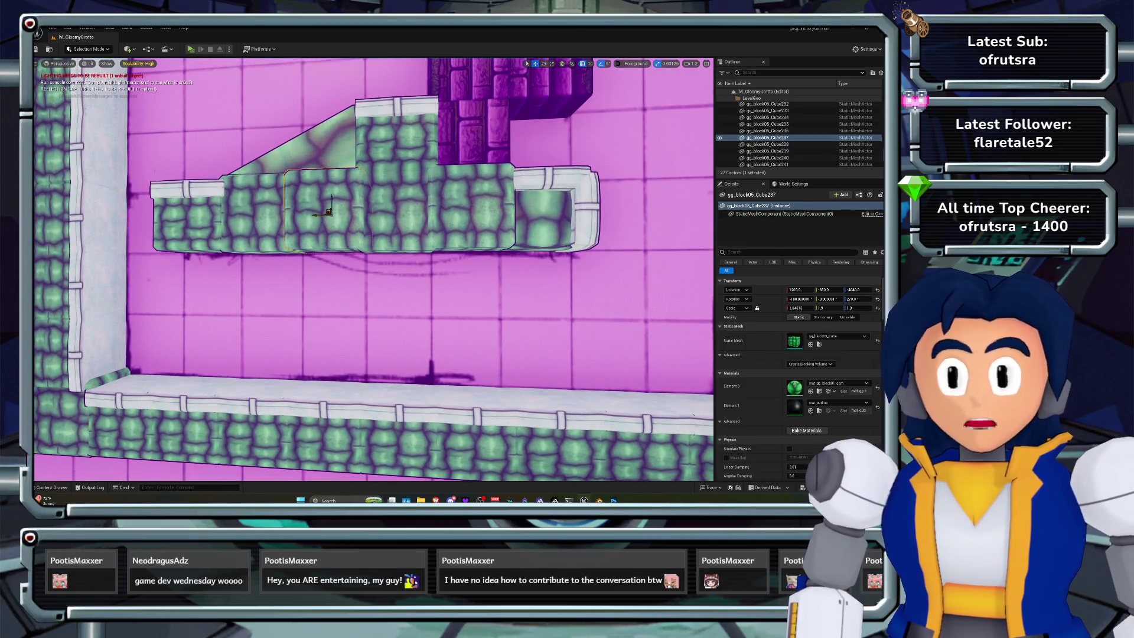
{"action": "left_click", "coordinate": [475, 207], "text": "ctrl"}
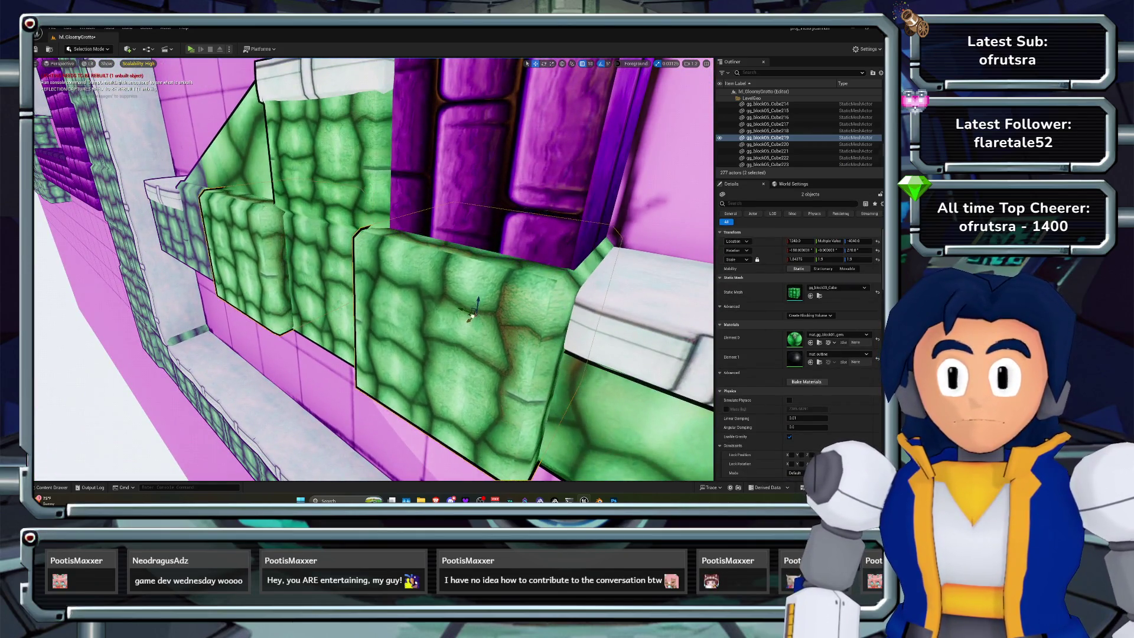
{"action": "key", "text": "ctrl+z"}
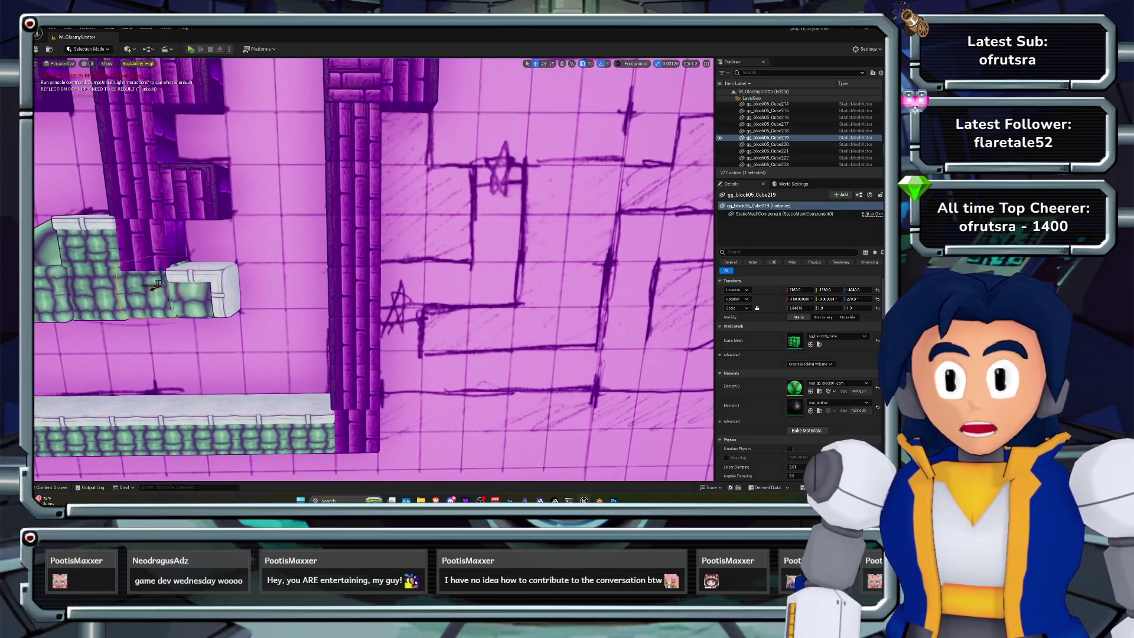
Undo the last block move and duplicate column block Cube234 one block to the right
{"action": "left_click", "coordinate": [353, 189]}
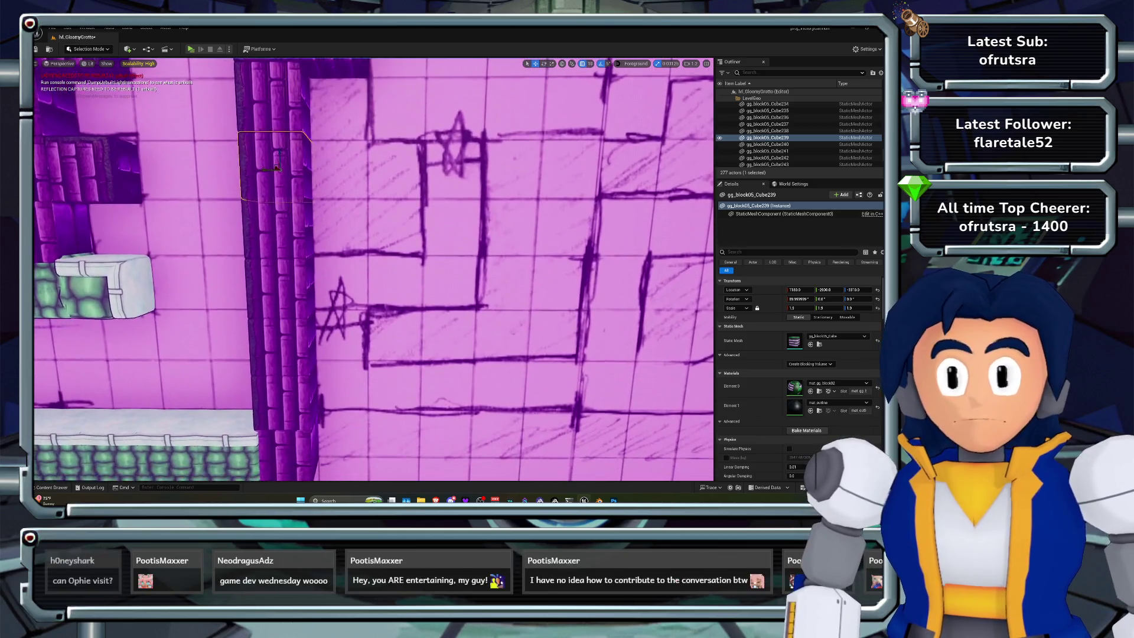
{"action": "left_click", "coordinate": [335, 124]}
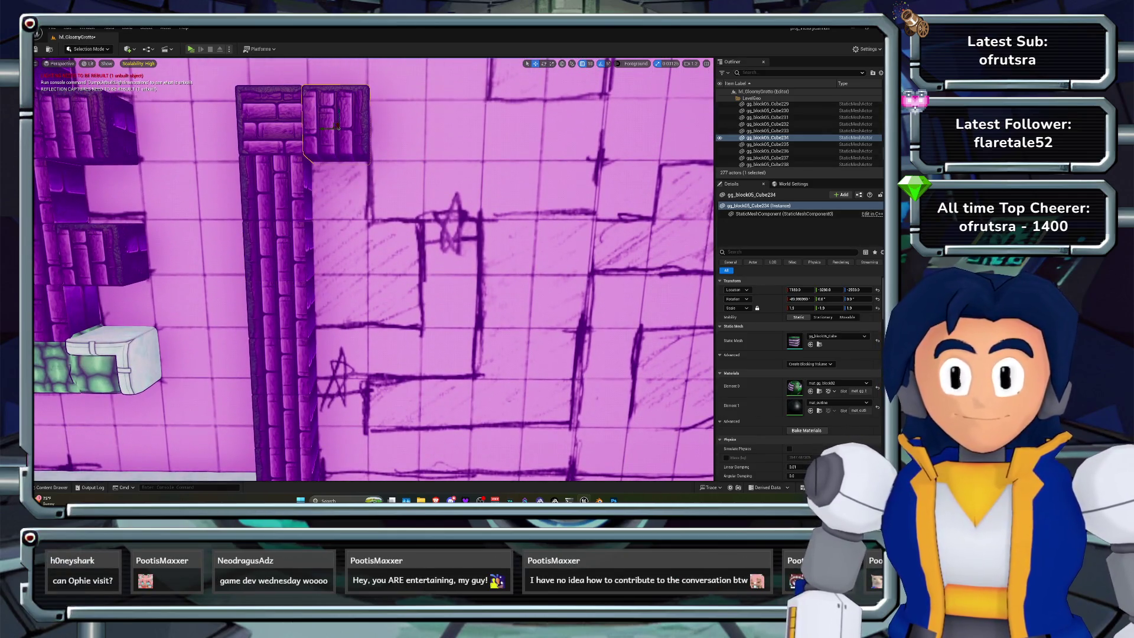
{"action": "key", "text": "ctrl+z"}
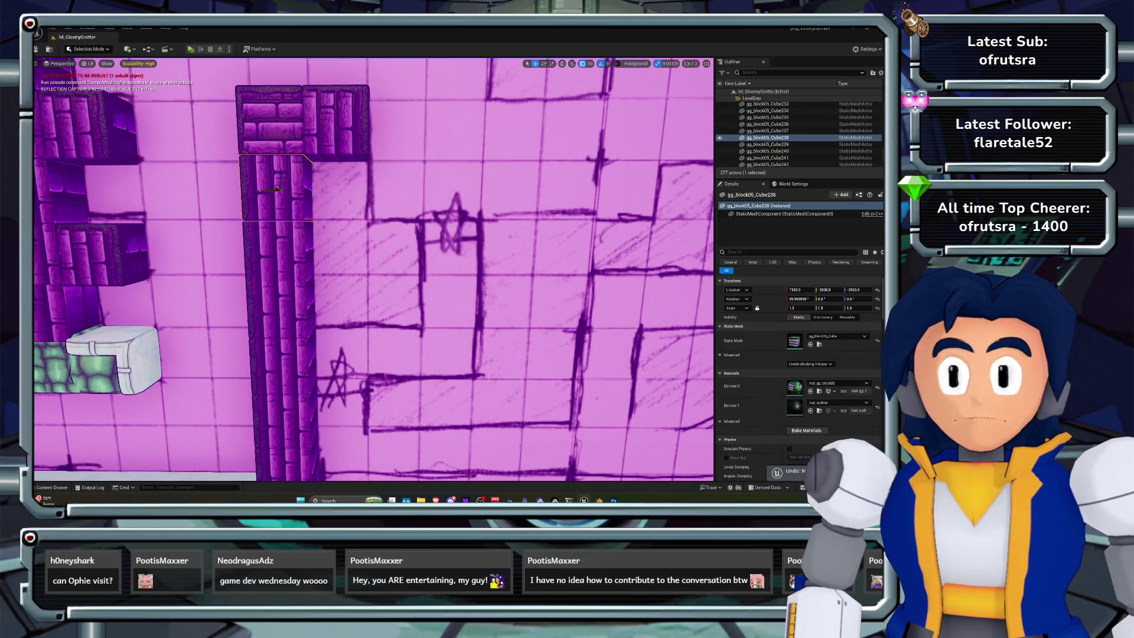
{"action": "mouse_move", "coordinate": [278, 189]}
{"action": "left_mouse_down"}
{"action": "mouse_move", "coordinate": [343, 190]}
{"action": "mouse_move", "coordinate": [368, 204]}
{"action": "left_mouse_up"}
{"action": "key", "text": "e"}
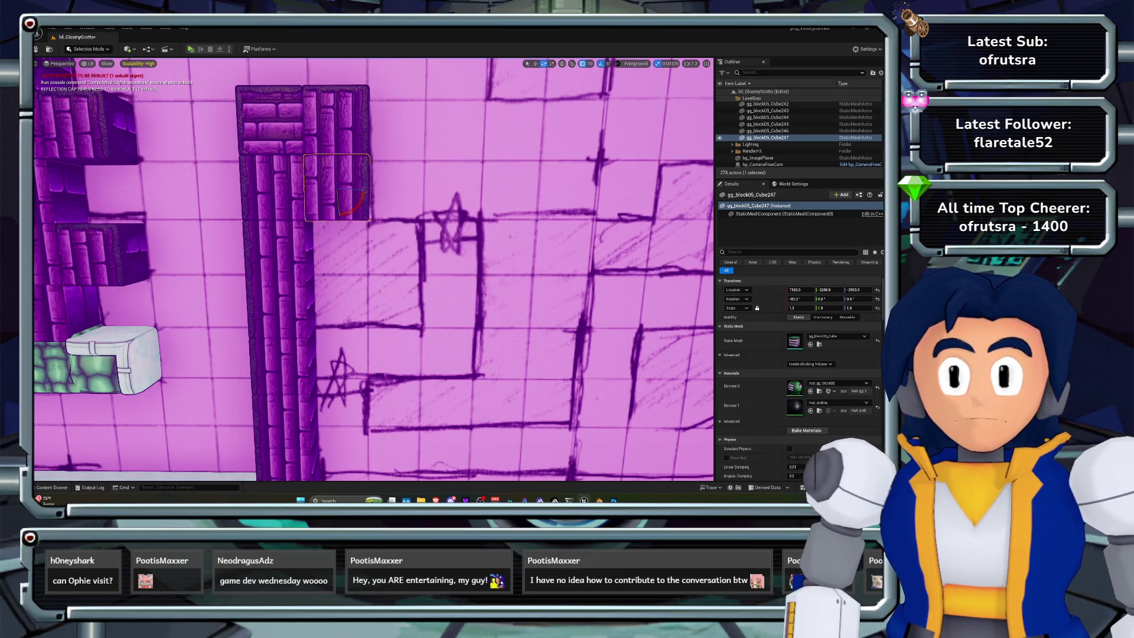
{"action": "key", "text": "f"}
{"action": "scroll", "coordinate": [373, 269], "scroll_direction": "down", "scroll_amount": 5}
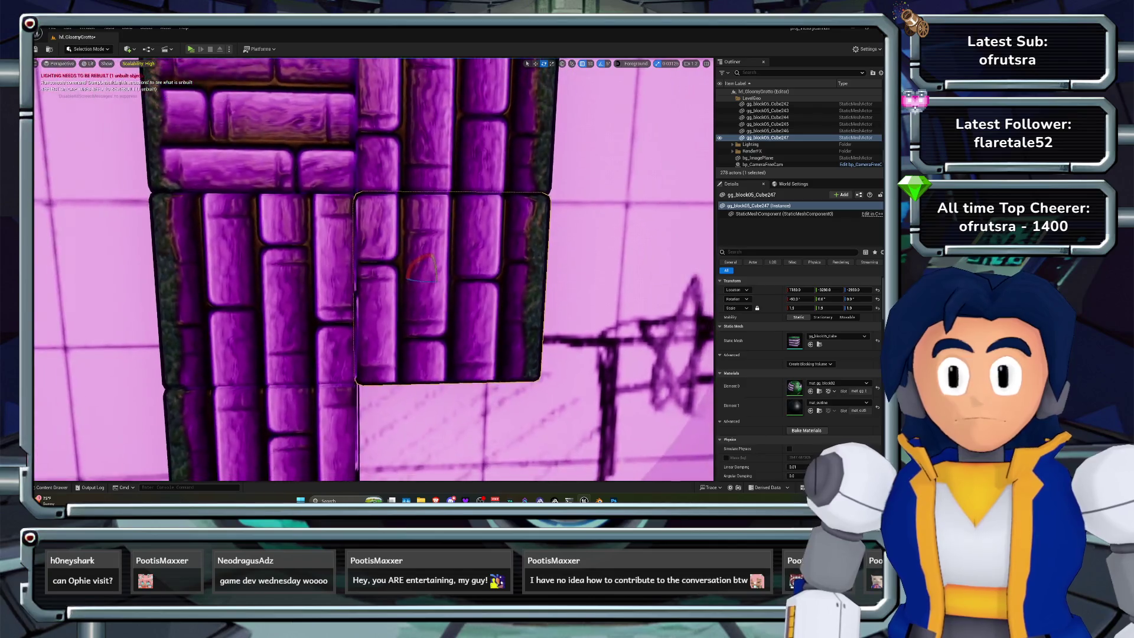
{"action": "scroll", "coordinate": [374, 269], "scroll_direction": "down", "scroll_amount": 5}
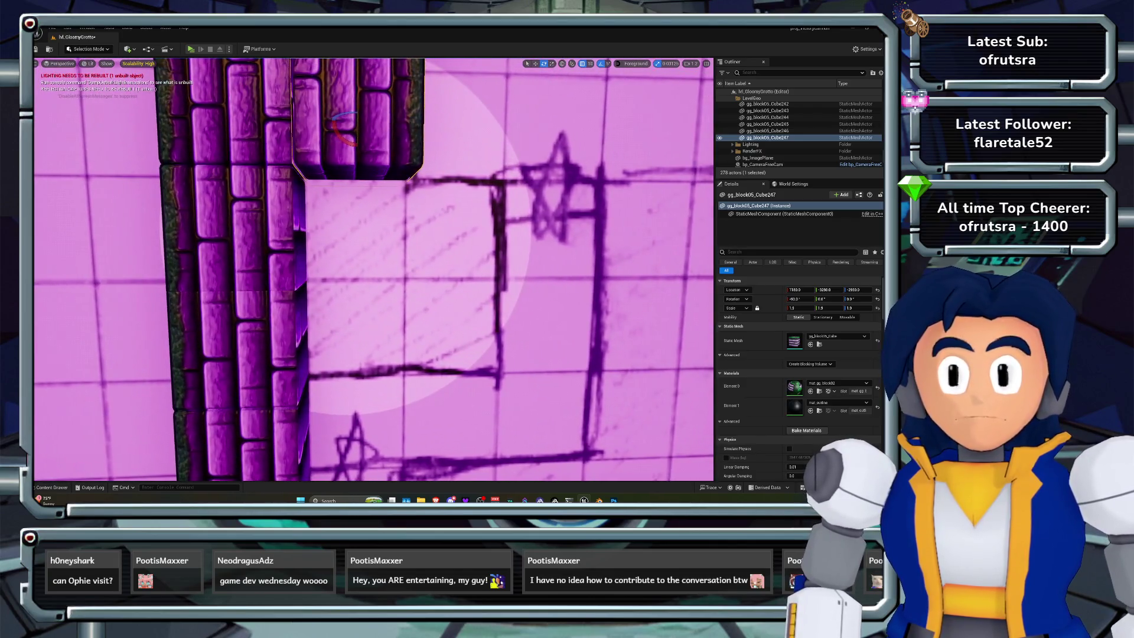
Try moving the top brick block down-right, then undo that move
{"action": "key", "text": "w"}
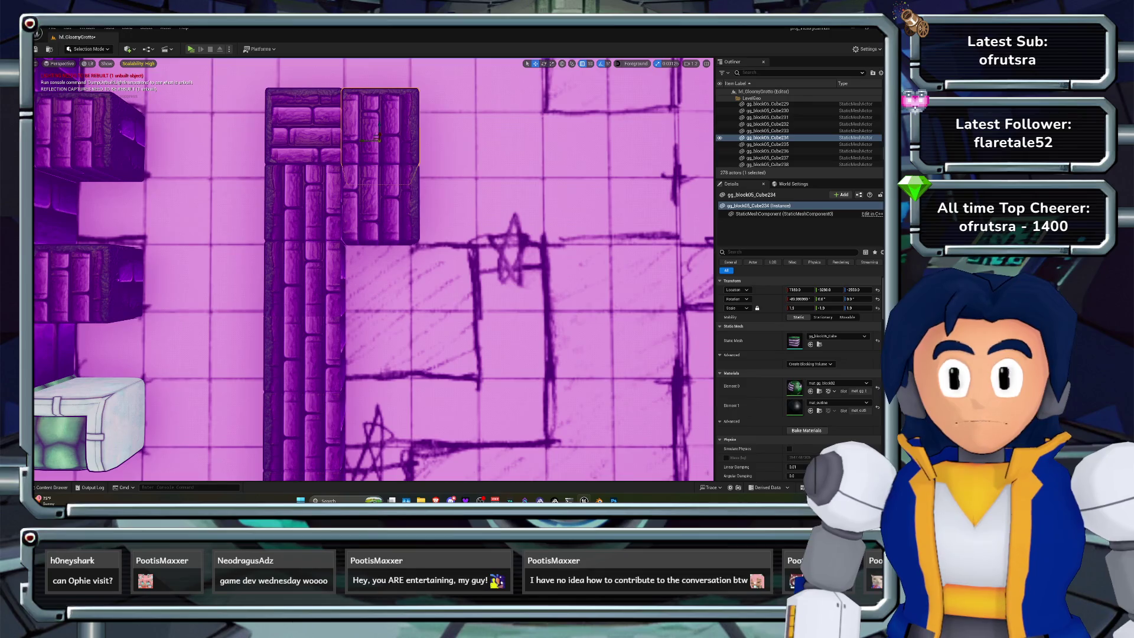
{"action": "left_click_drag", "start_coordinate": [371, 140], "coordinate": [449, 272]}
{"action": "key", "text": "ctrl+z"}
{"action": "key", "text": "f"}
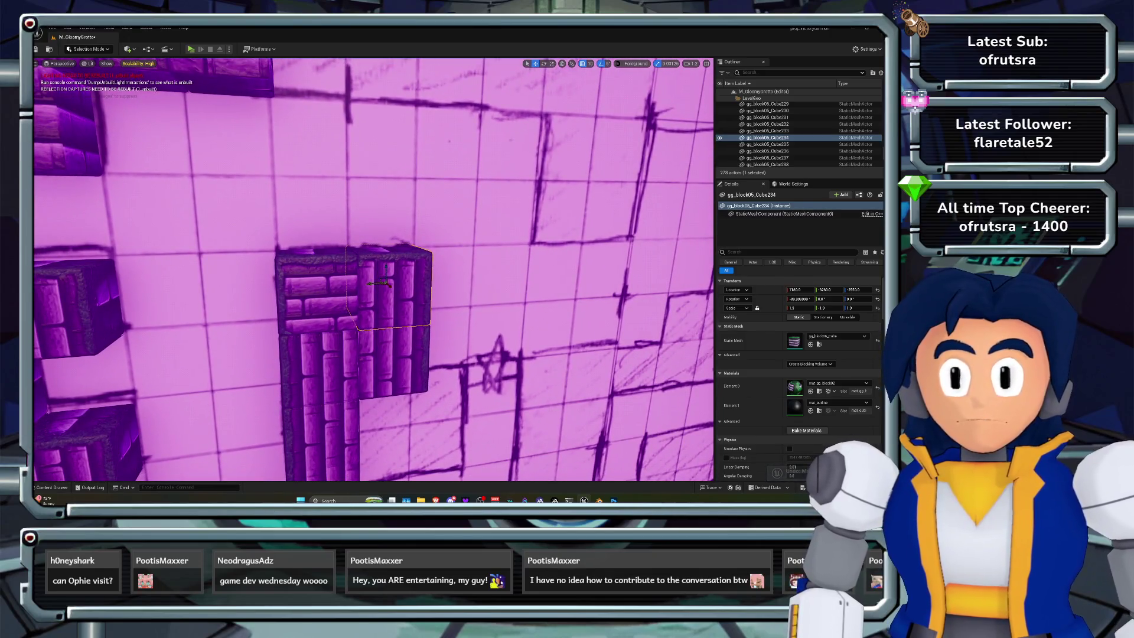
Duplicate the block down-right as Cube248 and nudge it along Y beside the column
{"action": "left_click_drag", "start_coordinate": [384, 284], "coordinate": [484, 420]}
{"action": "key", "text": "f"}
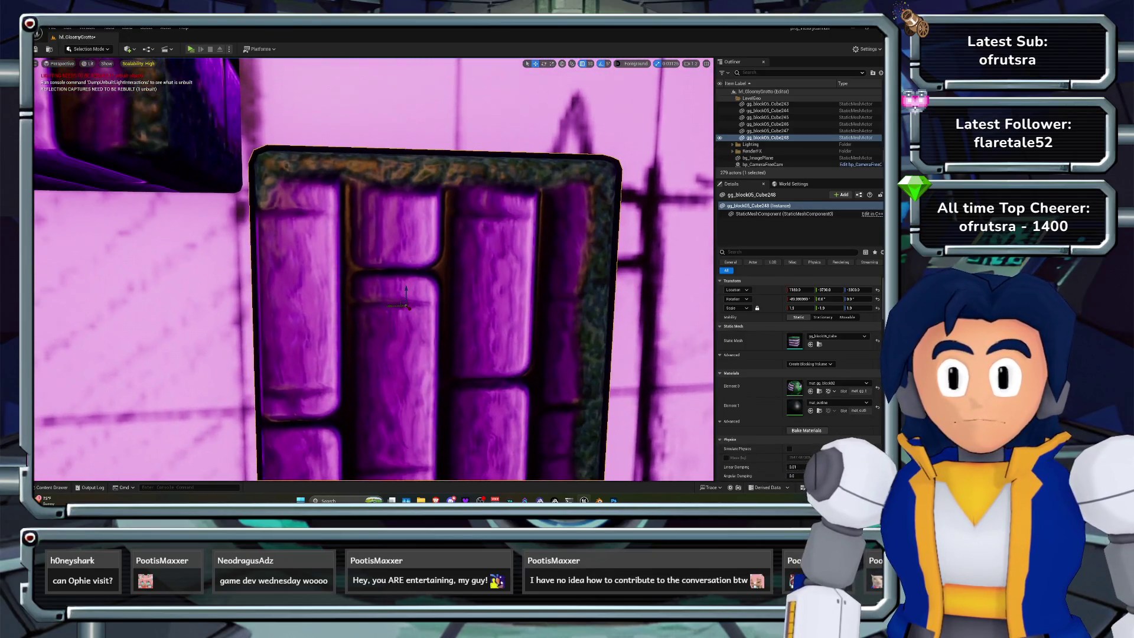
{"action": "scroll", "coordinate": [374, 269], "scroll_direction": "down", "scroll_amount": 5}
{"action": "key", "text": "w"}
{"action": "mouse_move", "coordinate": [400, 298]}
{"action": "left_mouse_down"}
{"action": "mouse_move", "coordinate": [364, 298]}
{"action": "mouse_move", "coordinate": [378, 224]}
{"action": "left_mouse_up"}
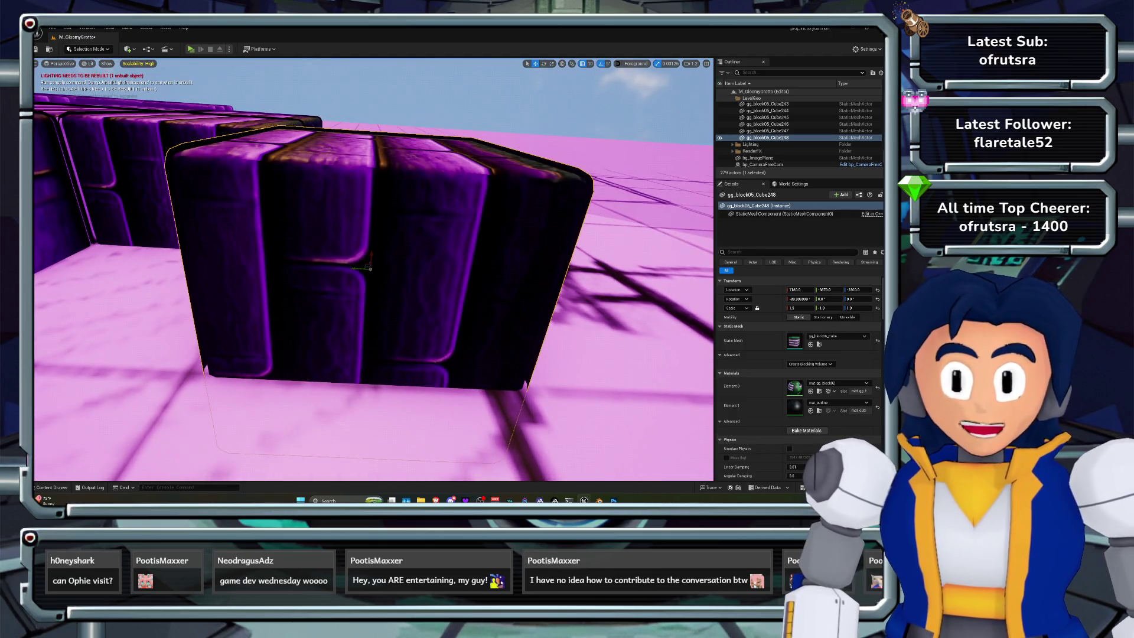
{"action": "mouse_move", "coordinate": [371, 269]}
{"action": "left_mouse_down"}
{"action": "mouse_move", "coordinate": [337, 289]}
{"action": "mouse_move", "coordinate": [342, 313]}
{"action": "mouse_move", "coordinate": [360, 268]}
{"action": "left_mouse_up"}
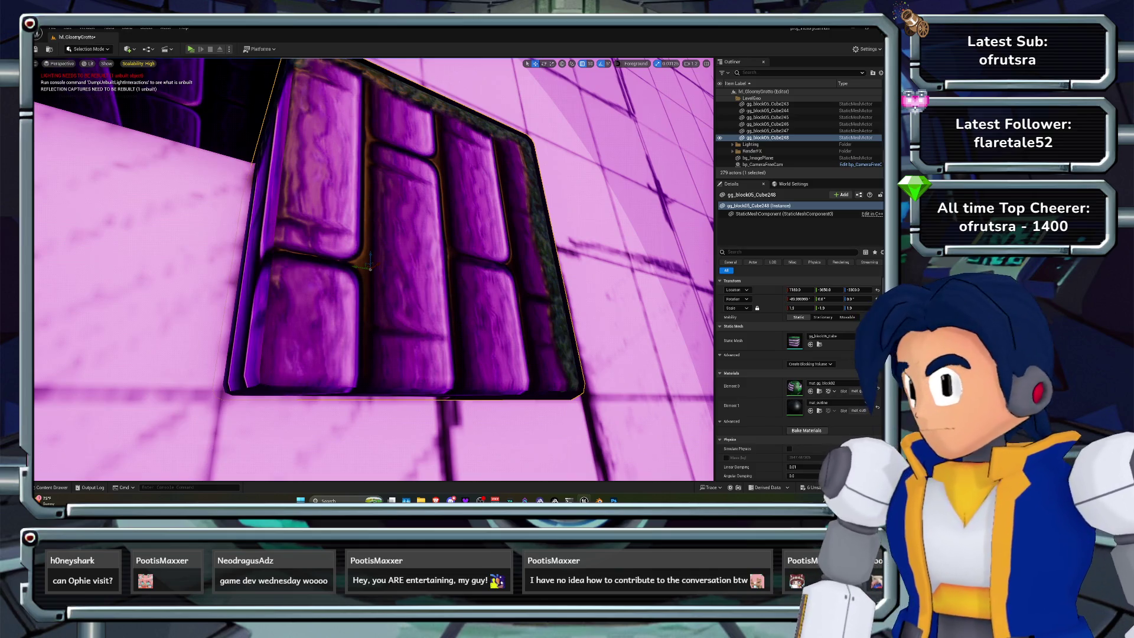
{"action": "mouse_move", "coordinate": [370, 269]}
{"action": "left_mouse_down"}
{"action": "mouse_move", "coordinate": [348, 245]}
{"action": "mouse_move", "coordinate": [357, 288]}
{"action": "mouse_move", "coordinate": [364, 265]}
{"action": "left_mouse_up"}
Duplicate small block Cube235 into the gap beside the column and nudge it right
{"action": "left_click", "coordinate": [138, 351]}
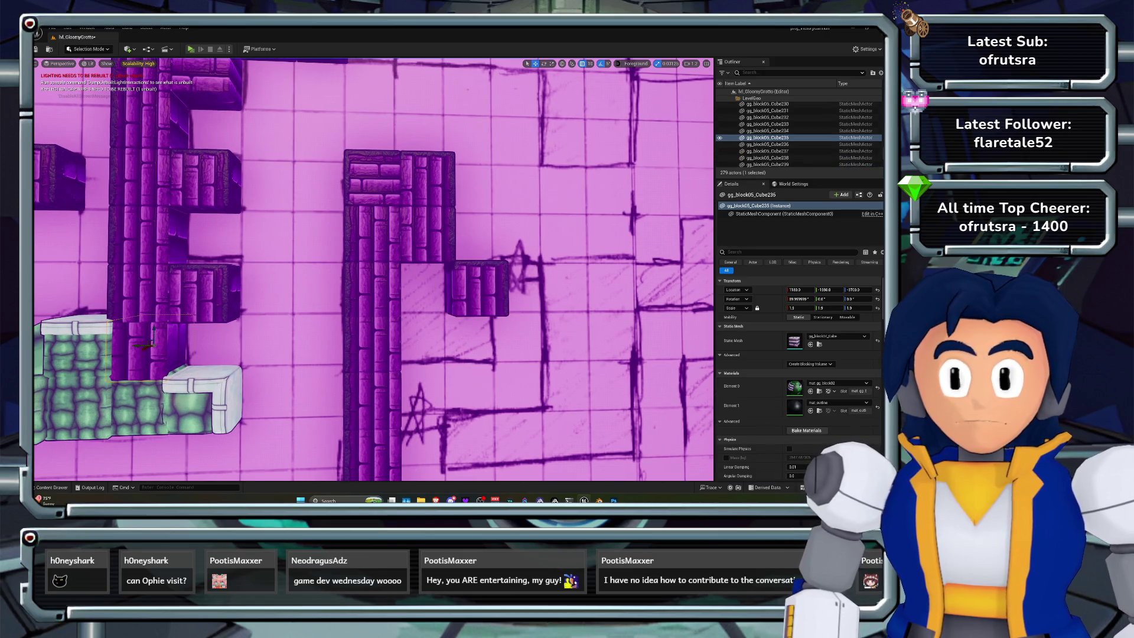
{"action": "mouse_move", "coordinate": [151, 344]}
{"action": "left_mouse_down"}
{"action": "mouse_move", "coordinate": [418, 294]}
{"action": "mouse_move", "coordinate": [417, 285]}
{"action": "left_mouse_up"}
{"action": "key", "text": "f"}
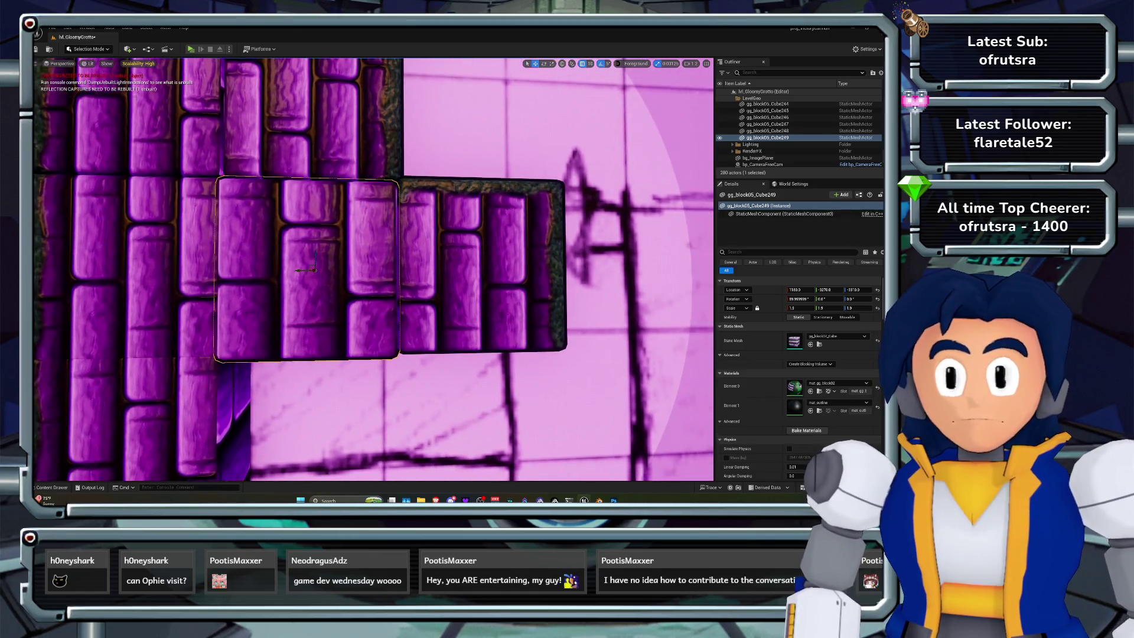
{"action": "mouse_move", "coordinate": [298, 270]}
{"action": "left_mouse_down"}
{"action": "mouse_move", "coordinate": [320, 250]}
{"action": "mouse_move", "coordinate": [372, 307]}
{"action": "mouse_move", "coordinate": [372, 361]}
{"action": "left_mouse_up"}
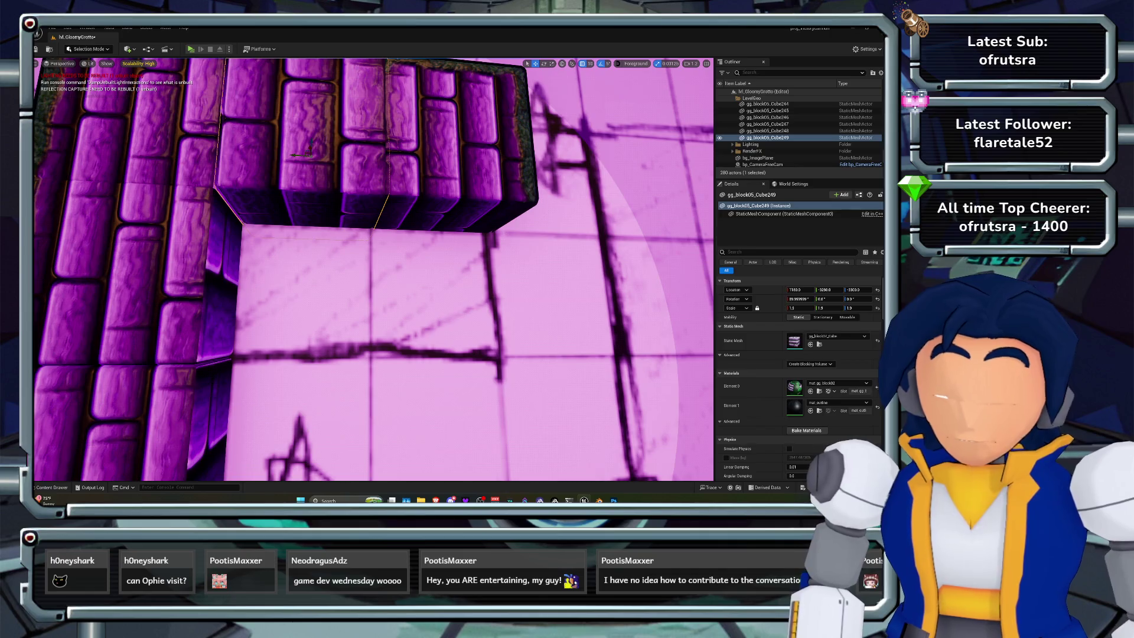
{"action": "scroll", "coordinate": [374, 270], "scroll_direction": "down", "scroll_amount": 10}
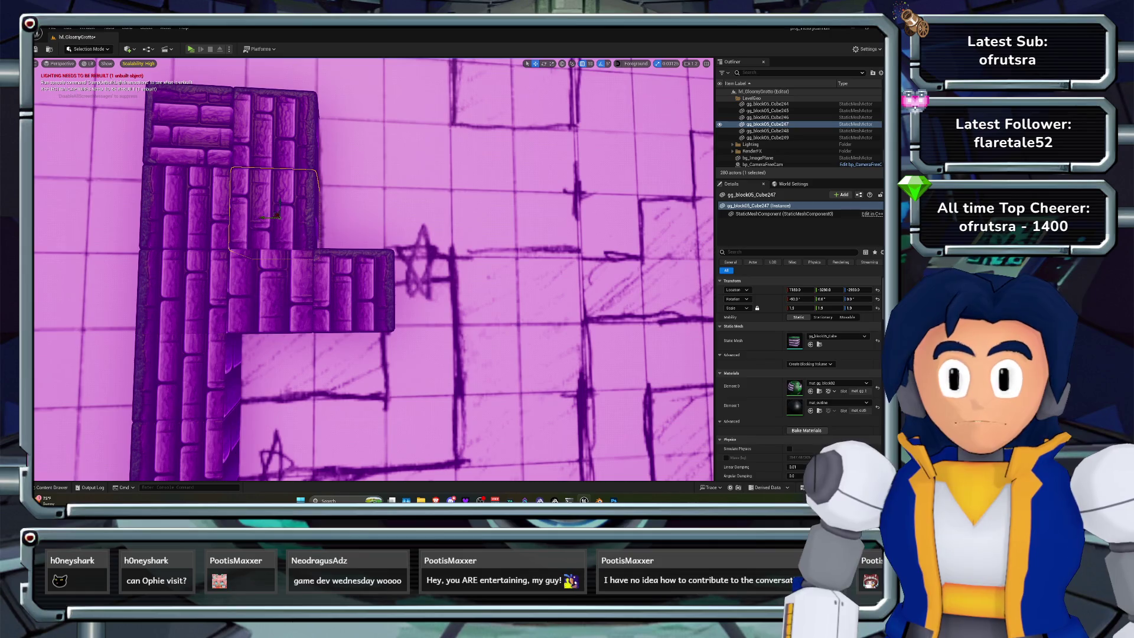
Add two rotated brick copies into the remaining gap, raising one slightly to line up
{"action": "mouse_move", "coordinate": [270, 289]}
{"action": "left_mouse_down", "text": "alt"}
{"action": "mouse_move", "coordinate": [331, 288]}
{"action": "mouse_move", "coordinate": [324, 378]}
{"action": "left_mouse_up", "text": "alt"}
{"action": "key", "text": "f"}
{"action": "mouse_move", "coordinate": [367, 278]}
{"action": "left_mouse_down"}
{"action": "mouse_move", "coordinate": [278, 236]}
{"action": "mouse_move", "coordinate": [278, 189]}
{"action": "left_mouse_up"}
{"action": "key", "text": "ctrl+d"}
{"action": "left_click_drag", "start_coordinate": [437, 347], "coordinate": [356, 345]}
{"action": "scroll", "coordinate": [356, 346], "scroll_direction": "down", "scroll_amount": 3}
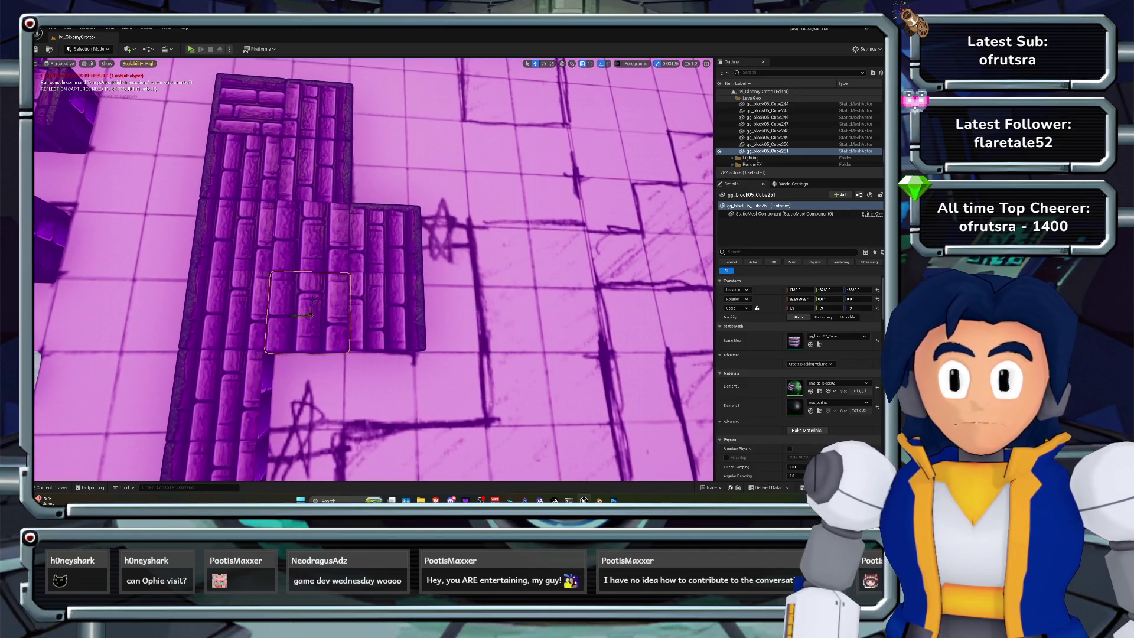
{"action": "left_click_drag", "start_coordinate": [311, 297], "coordinate": [312, 297]}
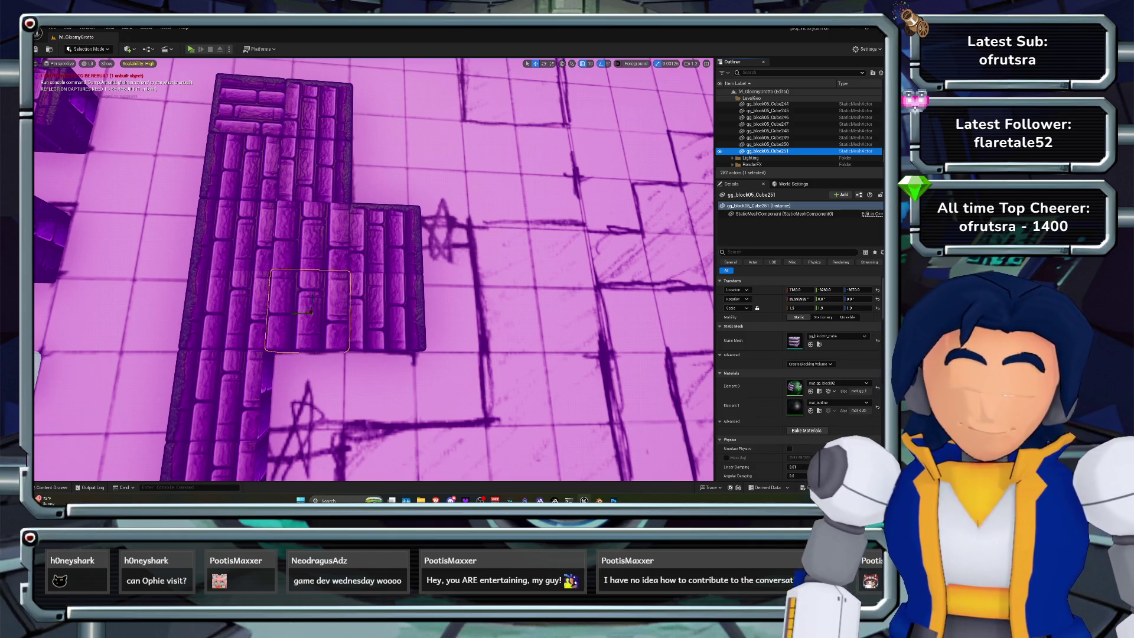
{"action": "left_click_drag", "start_coordinate": [374, 269], "coordinate": [374, 199]}
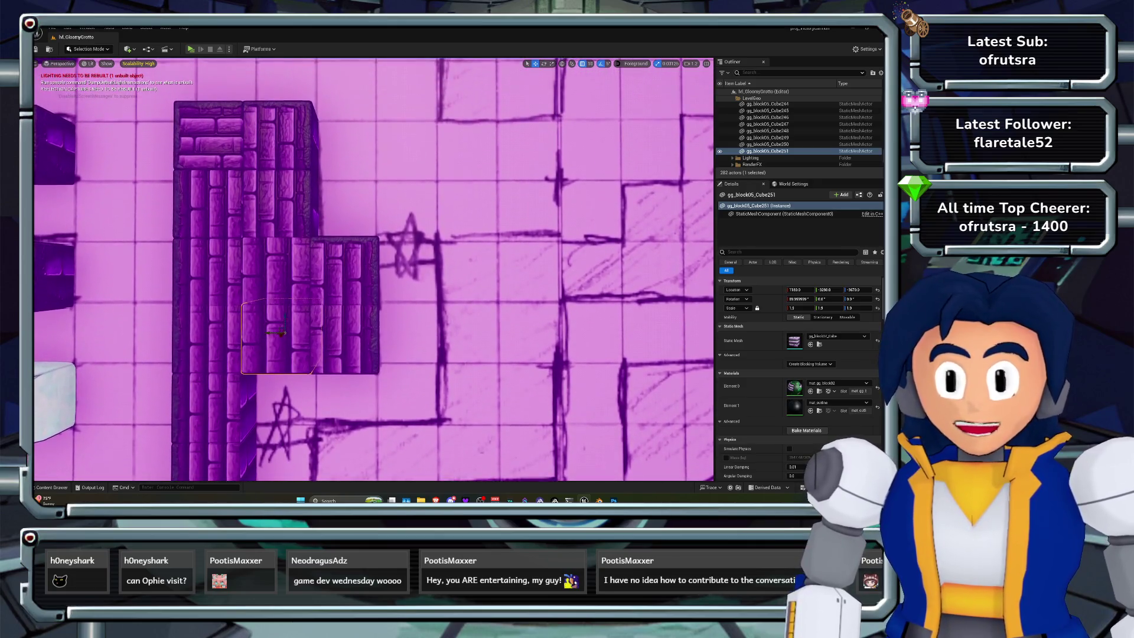
{"action": "left_click", "coordinate": [344, 278]}
Duplicate Cube248 as Cube252 rotated to 0° right of the column, then switch to the browser
{"action": "mouse_move", "coordinate": [339, 272]}
{"action": "left_mouse_down"}
{"action": "mouse_move", "coordinate": [464, 280]}
{"action": "mouse_move", "coordinate": [490, 263]}
{"action": "left_mouse_up"}
{"action": "key", "text": "e"}
{"action": "key", "text": "w"}
{"action": "key", "text": "f"}
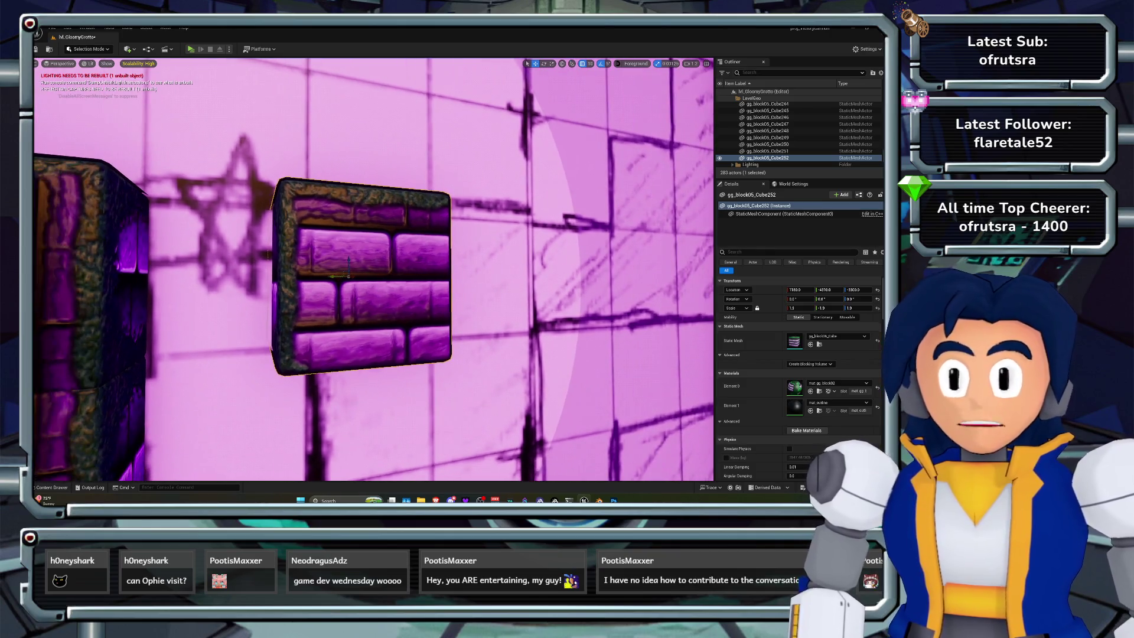
{"action": "key", "text": "f"}
{"action": "mouse_move", "coordinate": [373, 271]}
{"action": "left_mouse_down"}
{"action": "mouse_move", "coordinate": [340, 295]}
{"action": "mouse_move", "coordinate": [310, 251]}
{"action": "left_mouse_up"}
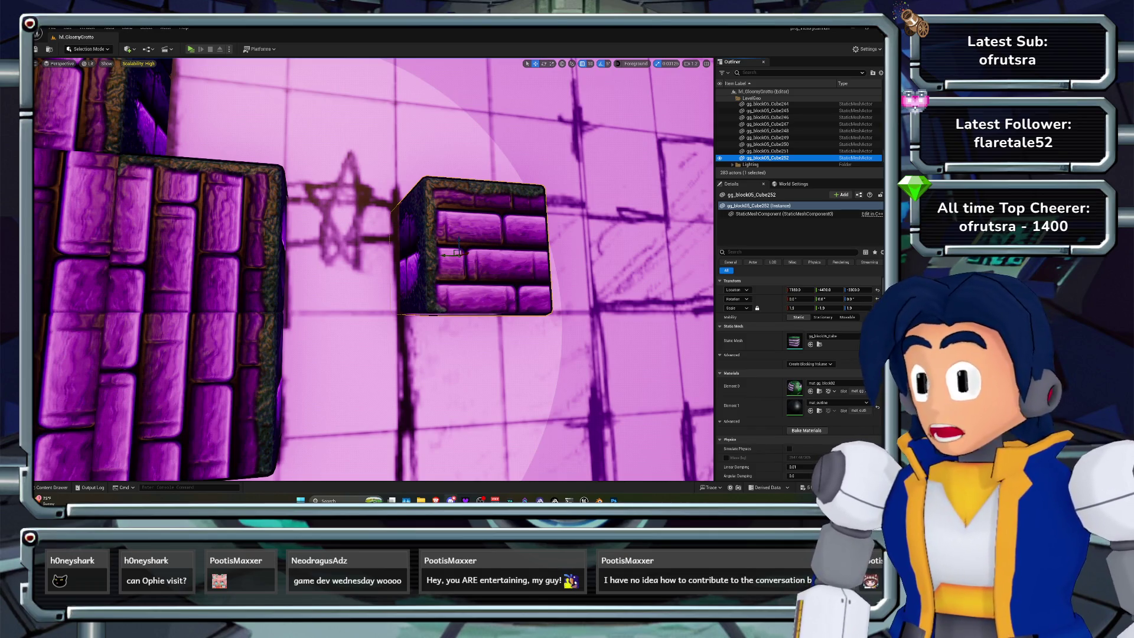
{"action": "key", "text": "alt+Tab"}
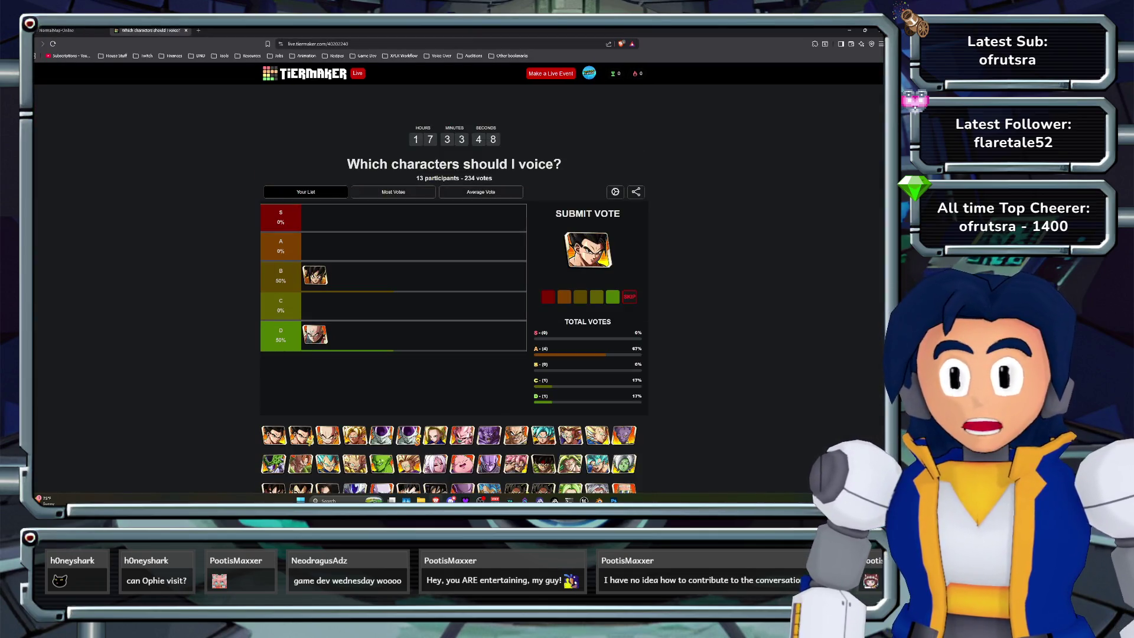
View the poll's Average Vote results zoomed in, then return to the Unreal level editor
{"action": "left_click", "coordinate": [481, 192]}
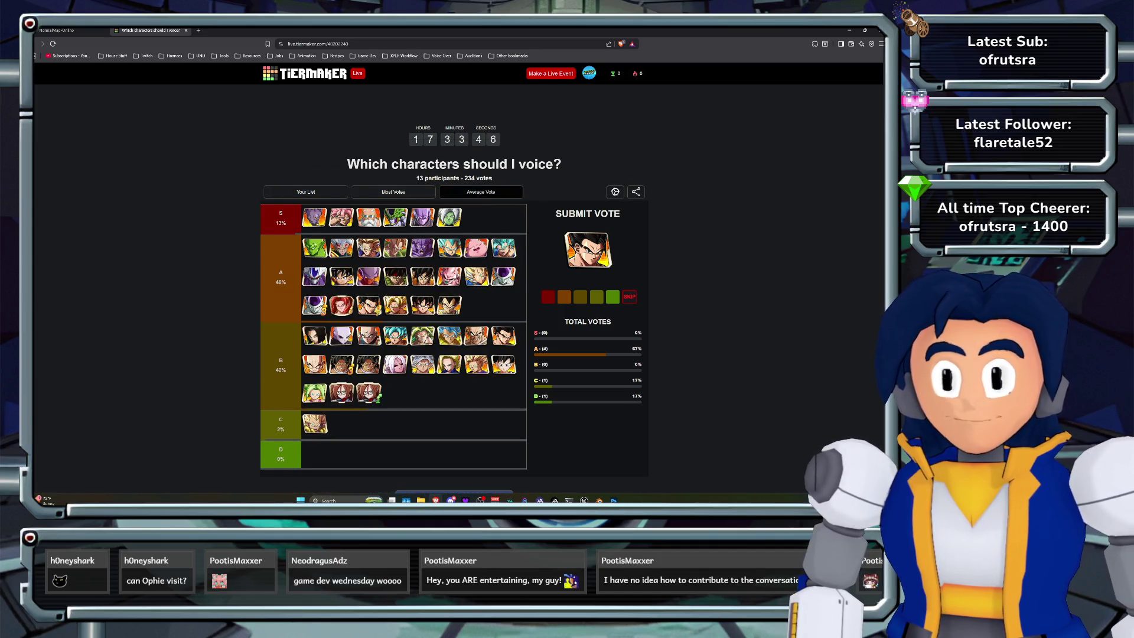
{"action": "key", "text": "ctrl+plus"}
{"action": "key", "text": "ctrl+plus"}
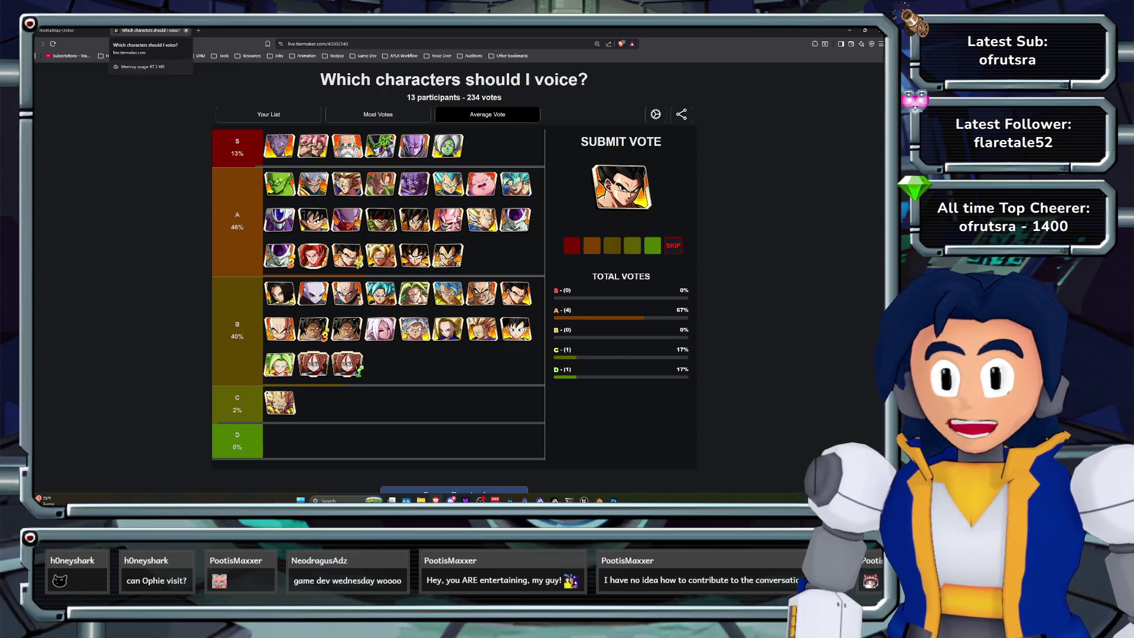
{"action": "left_click", "coordinate": [59, 30]}
{"action": "left_click", "coordinate": [850, 31]}
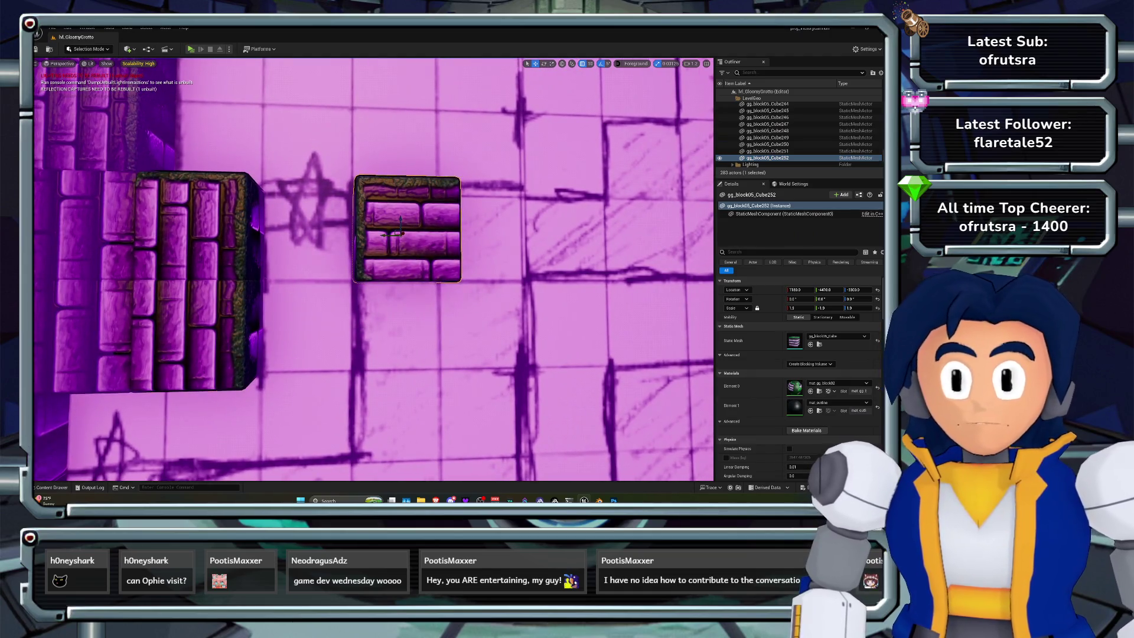
Duplicate Cube250 as Cube253, stand its bricks vertical and place it under the floating block
{"action": "left_click", "coordinate": [195, 331]}
{"action": "mouse_move", "coordinate": [208, 323]}
{"action": "left_mouse_down"}
{"action": "mouse_move", "coordinate": [396, 322]}
{"action": "mouse_move", "coordinate": [381, 319]}
{"action": "mouse_move", "coordinate": [384, 304]}
{"action": "mouse_move", "coordinate": [393, 310]}
{"action": "left_mouse_up"}
{"action": "key", "text": "e"}
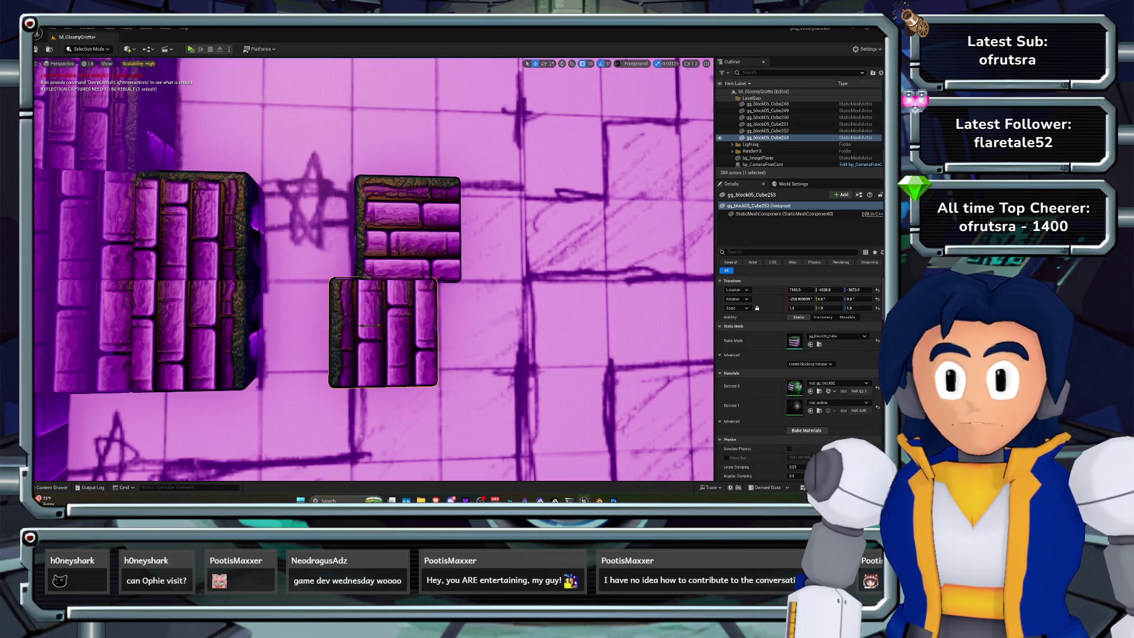
{"action": "key", "text": "f"}
{"action": "scroll", "coordinate": [370, 269], "scroll_direction": "down", "scroll_amount": 5}
{"action": "left_click_drag", "start_coordinate": [345, 280], "coordinate": [393, 281]}
{"action": "scroll", "coordinate": [393, 282], "scroll_direction": "down", "scroll_amount": 10}
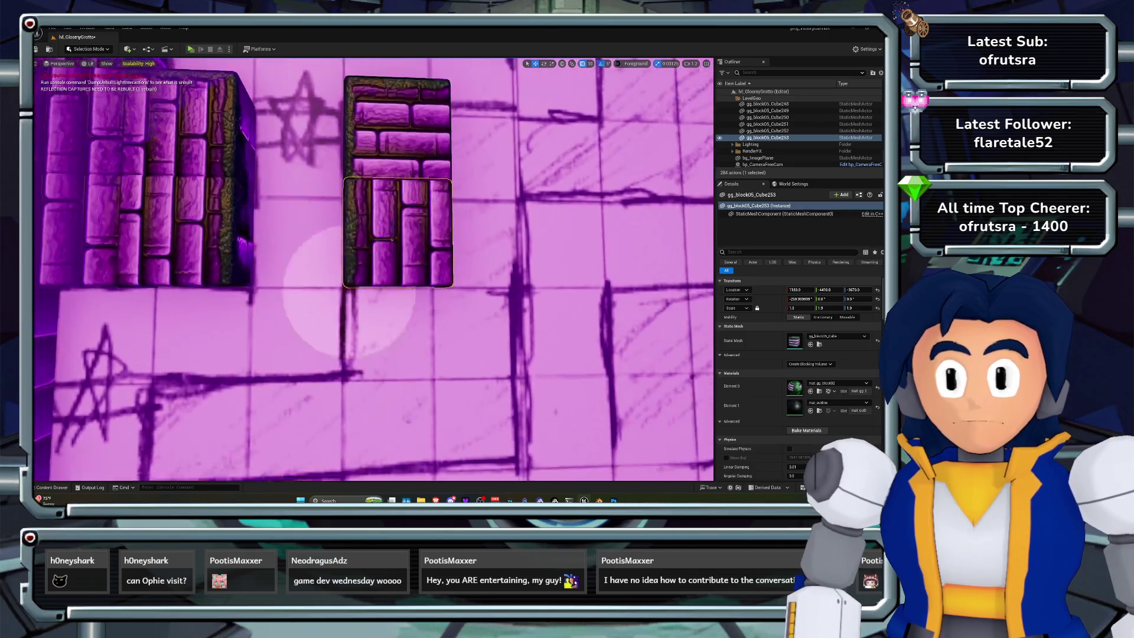
{"action": "scroll", "coordinate": [374, 269], "scroll_direction": "up", "scroll_amount": 2}
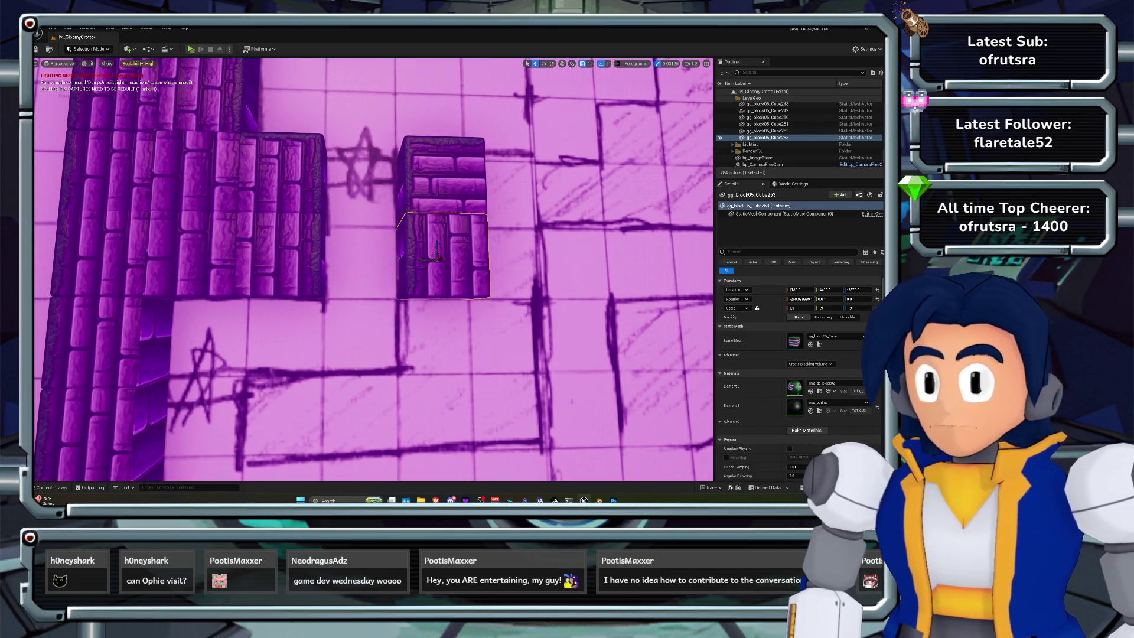
{"action": "key", "text": "ctrl+z"}
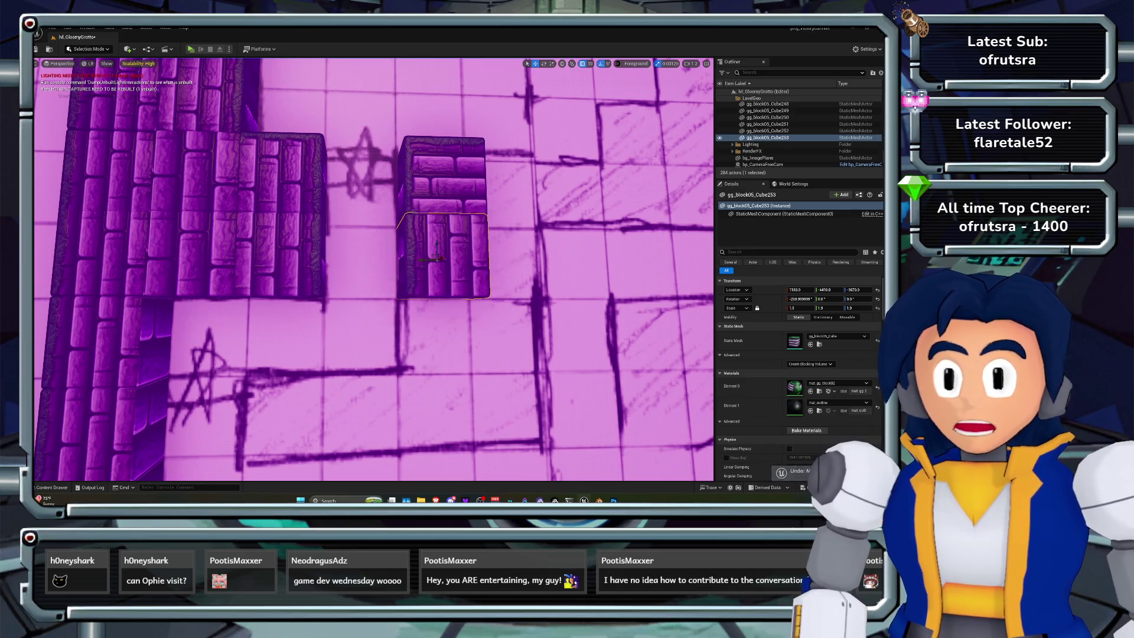
Add Cube254 and Cube255 below it, extending the pillar down to its base
{"action": "mouse_move", "coordinate": [437, 245]}
{"action": "left_mouse_down", "text": "alt"}
{"action": "mouse_move", "coordinate": [461, 323]}
{"action": "mouse_move", "coordinate": [499, 224]}
{"action": "left_mouse_up", "text": "alt"}
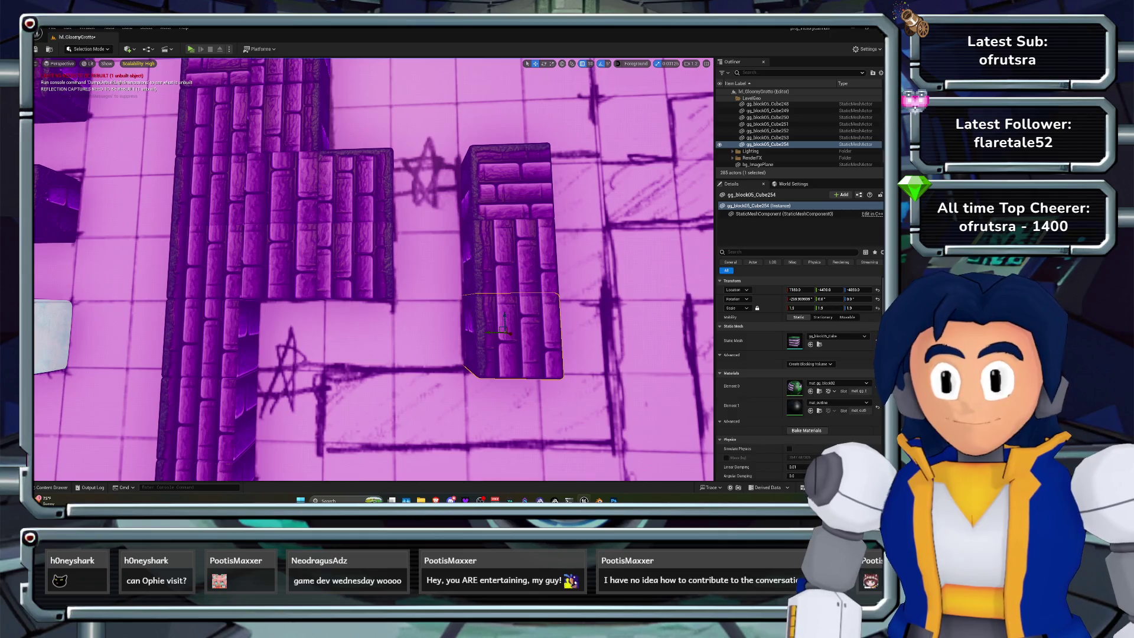
{"action": "left_click_drag", "start_coordinate": [503, 328], "coordinate": [420, 399], "text": "alt"}
{"action": "key", "text": "e"}
{"action": "key", "text": "ctrl+z"}
{"action": "left_click", "coordinate": [302, 266]}
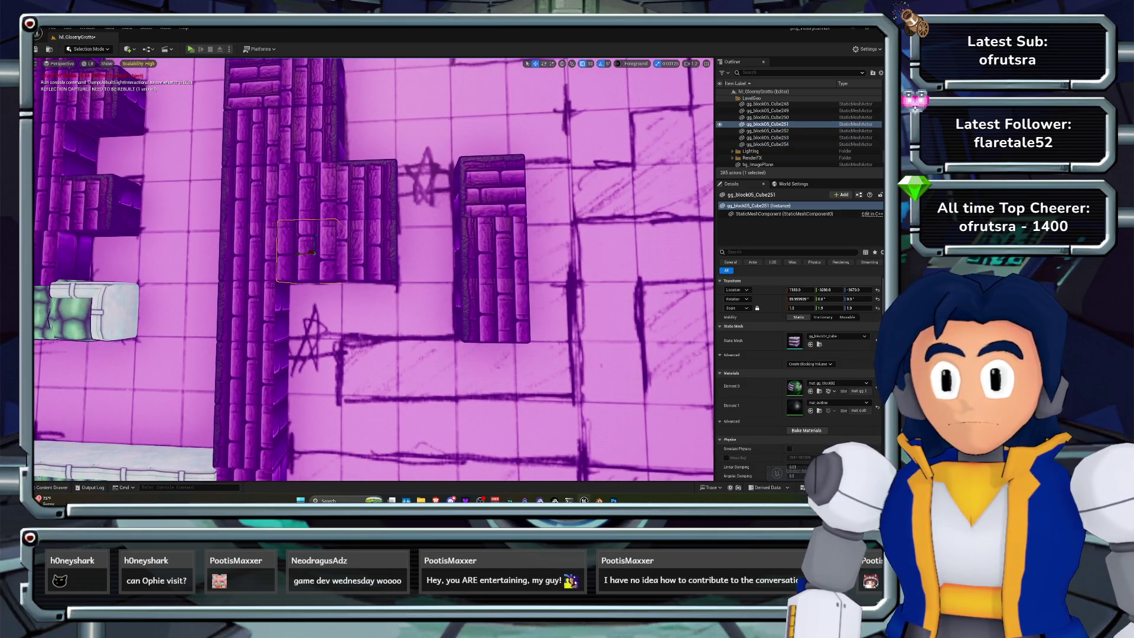
{"action": "mouse_move", "coordinate": [312, 252]}
{"action": "left_mouse_down", "text": "alt"}
{"action": "mouse_move", "coordinate": [505, 380]}
{"action": "mouse_move", "coordinate": [488, 361]}
{"action": "left_mouse_up", "text": "alt"}
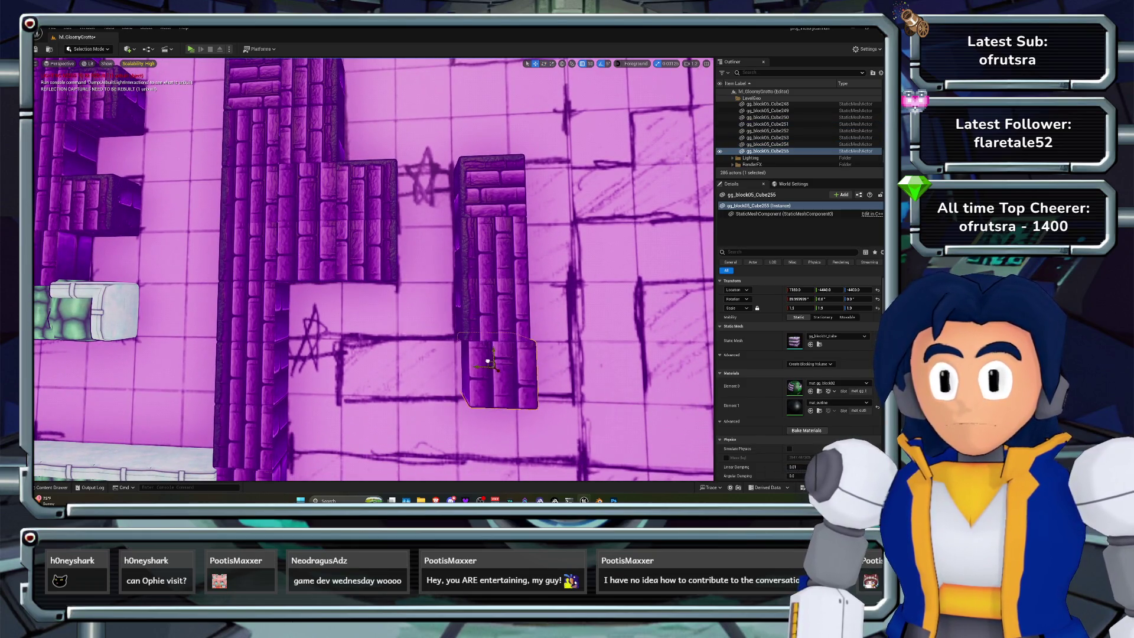
{"action": "key", "text": "f"}
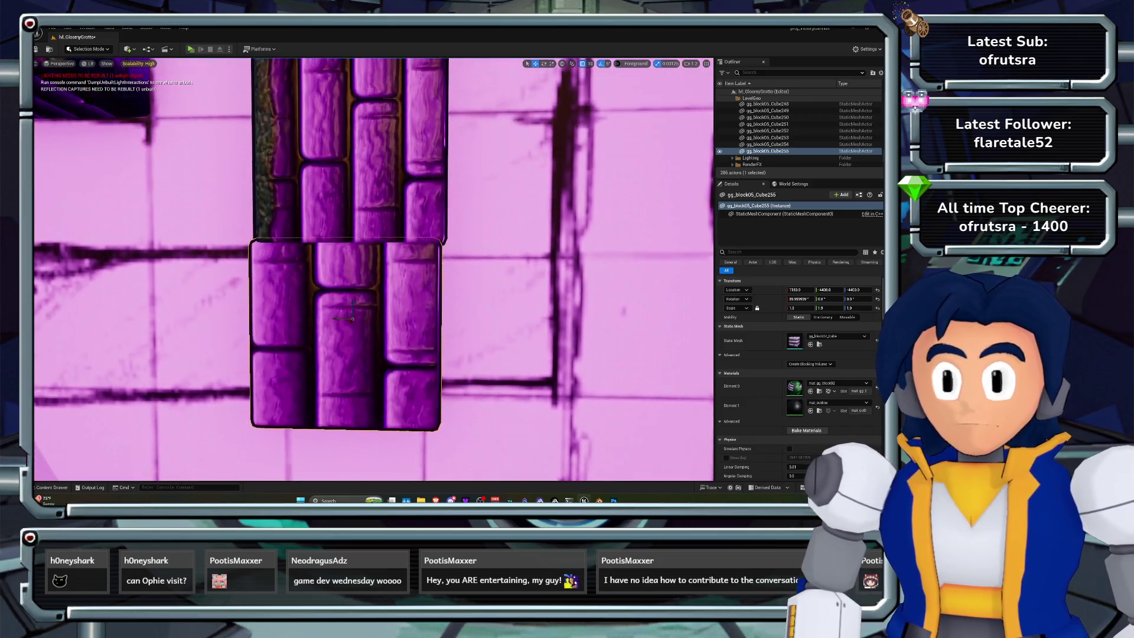
{"action": "mouse_move", "coordinate": [337, 321]}
{"action": "left_mouse_down", "text": "alt"}
{"action": "mouse_move", "coordinate": [313, 272]}
{"action": "mouse_move", "coordinate": [275, 261]}
{"action": "mouse_move", "coordinate": [257, 221]}
{"action": "left_mouse_up", "text": "alt"}
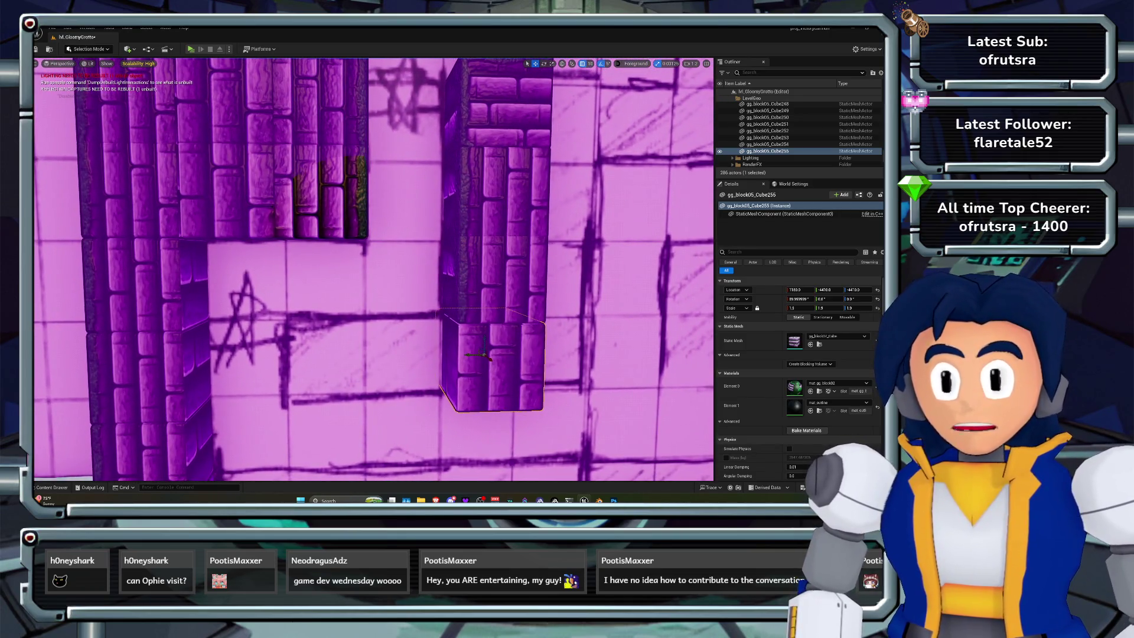
Duplicate the upper block down-left as Cube256, nudge it into line, and copy it left as Cube257
{"action": "left_click", "coordinate": [491, 278]}
{"action": "left_click_drag", "start_coordinate": [486, 273], "coordinate": [407, 354], "text": "alt"}
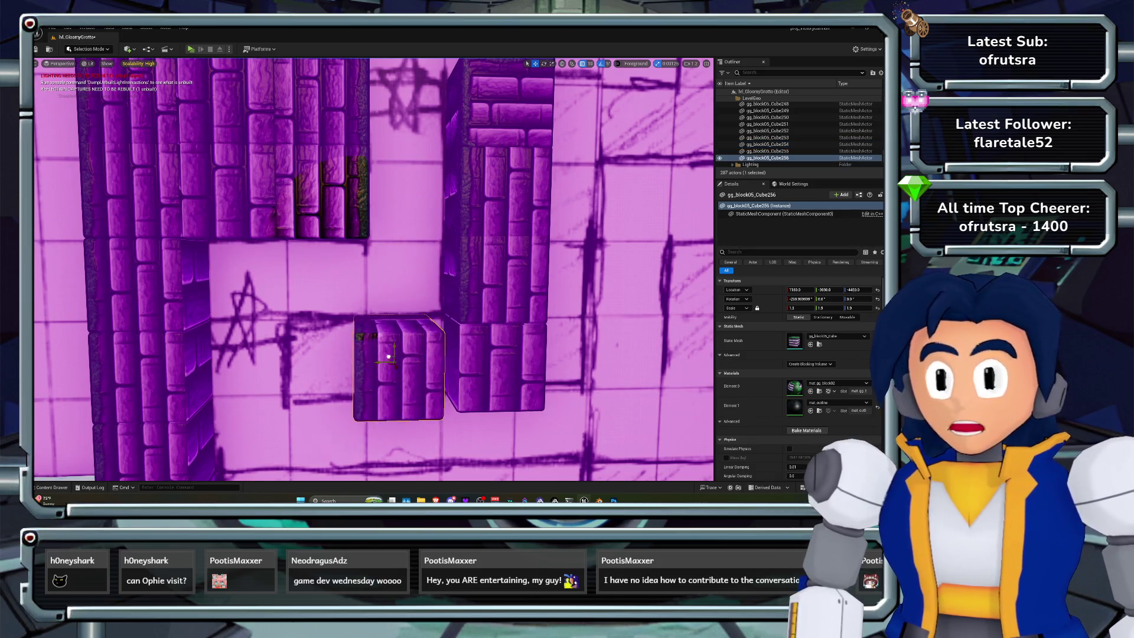
{"action": "key", "text": "e"}
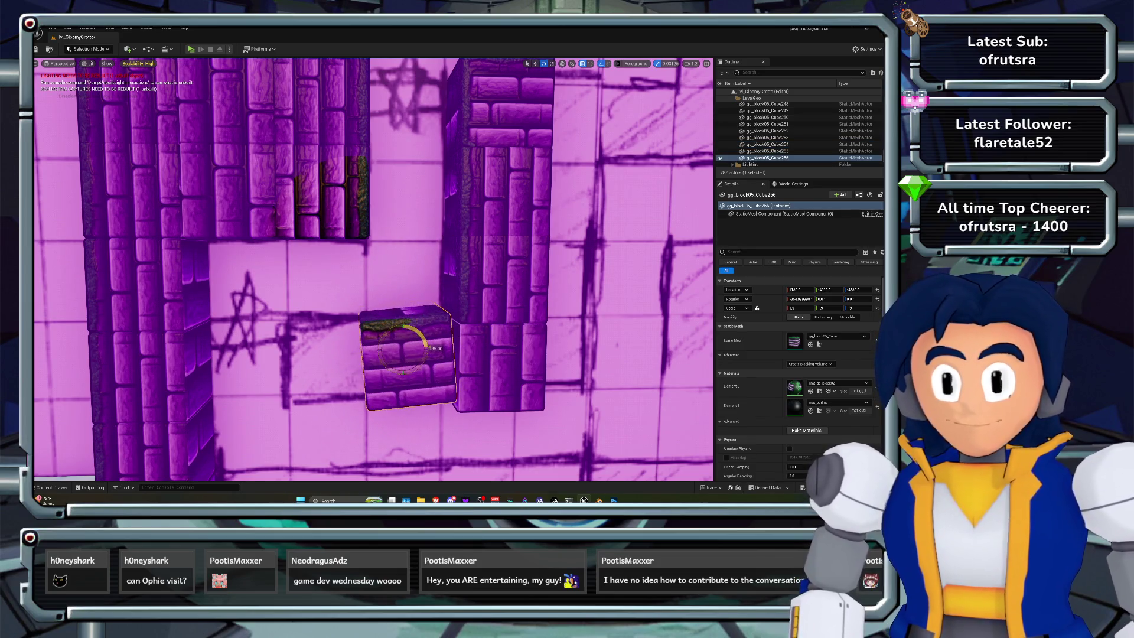
{"action": "key", "text": "w"}
{"action": "key", "text": "f"}
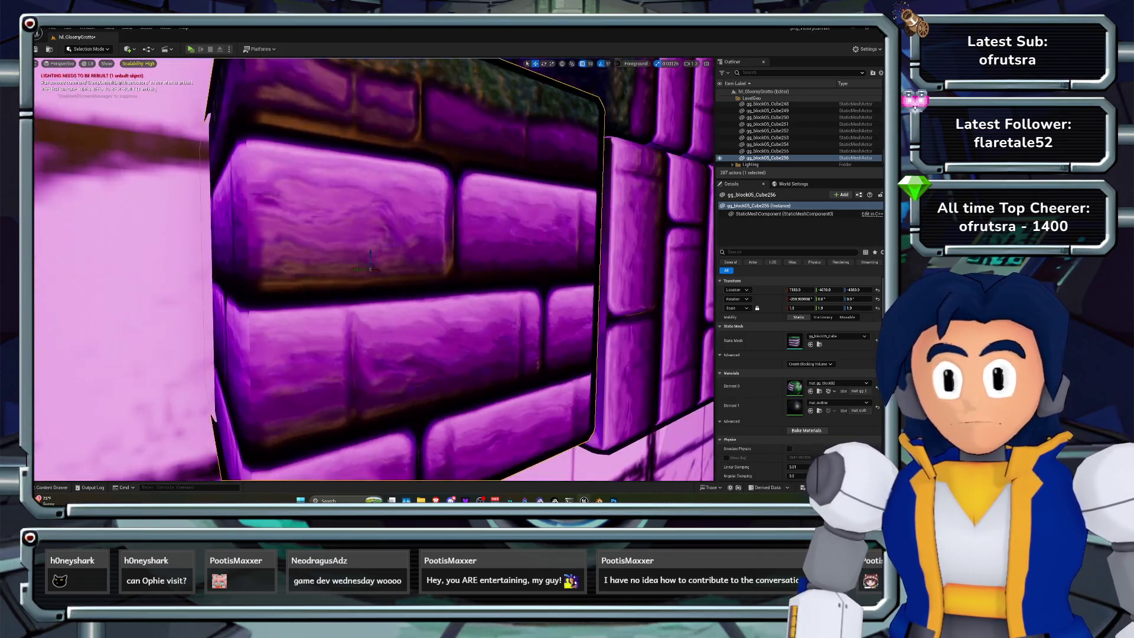
{"action": "scroll", "coordinate": [371, 260], "scroll_direction": "down", "scroll_amount": 5}
{"action": "mouse_move", "coordinate": [370, 261]}
{"action": "left_mouse_down"}
{"action": "mouse_move", "coordinate": [411, 287]}
{"action": "mouse_move", "coordinate": [375, 272]}
{"action": "mouse_move", "coordinate": [379, 331]}
{"action": "mouse_move", "coordinate": [371, 265]}
{"action": "mouse_move", "coordinate": [373, 330]}
{"action": "left_mouse_up"}
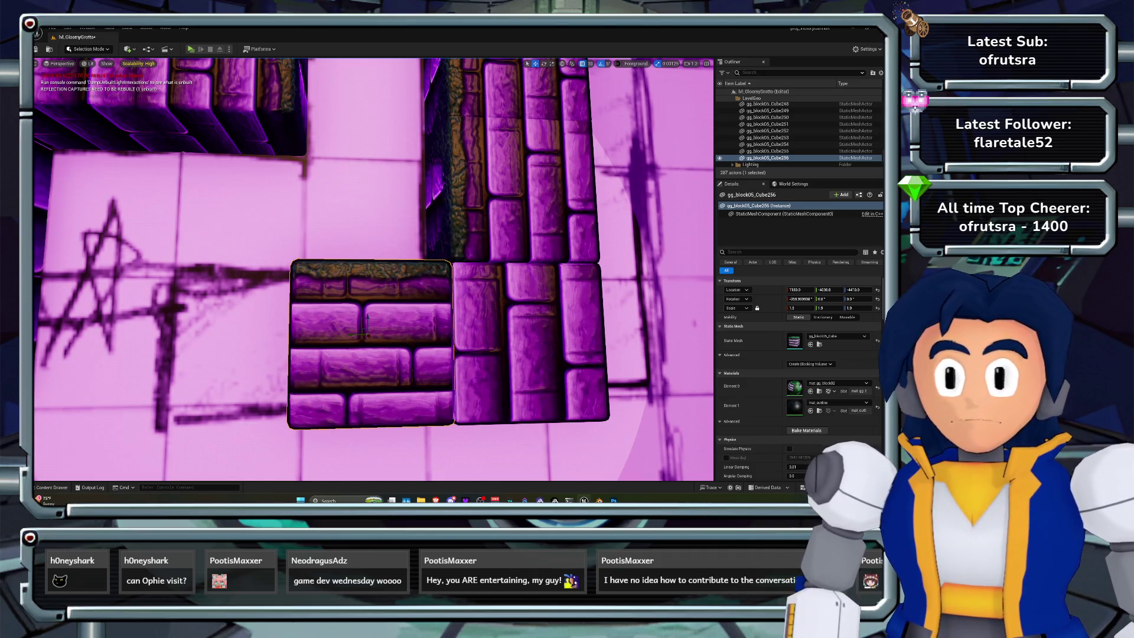
{"action": "scroll", "coordinate": [367, 334], "scroll_direction": "down", "scroll_amount": 6}
{"action": "mouse_move", "coordinate": [358, 337]}
{"action": "left_mouse_down"}
{"action": "mouse_move", "coordinate": [303, 228]}
{"action": "mouse_move", "coordinate": [283, 335]}
{"action": "left_mouse_up"}
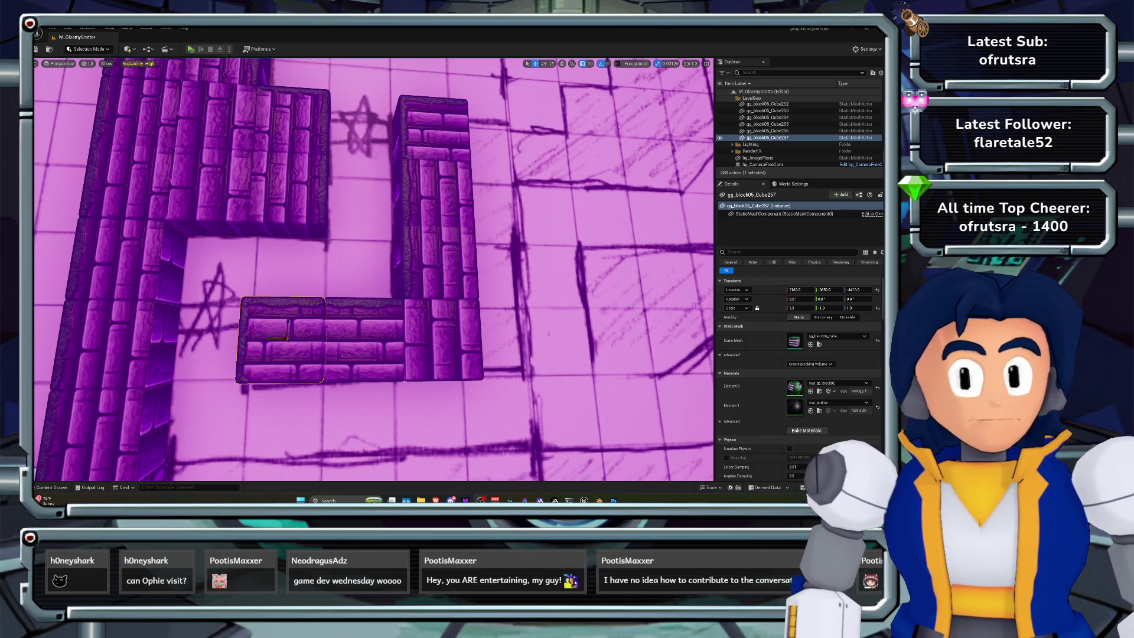
Duplicate the pillar block twice to the right as floating blocks, up to Cube260
{"action": "mouse_move", "coordinate": [373, 266]}
{"action": "left_mouse_down"}
{"action": "mouse_move", "coordinate": [373, 299]}
{"action": "mouse_move", "coordinate": [422, 299]}
{"action": "mouse_move", "coordinate": [427, 242]}
{"action": "mouse_move", "coordinate": [456, 237]}
{"action": "mouse_move", "coordinate": [425, 220]}
{"action": "mouse_move", "coordinate": [375, 308]}
{"action": "mouse_move", "coordinate": [323, 320]}
{"action": "left_mouse_up"}
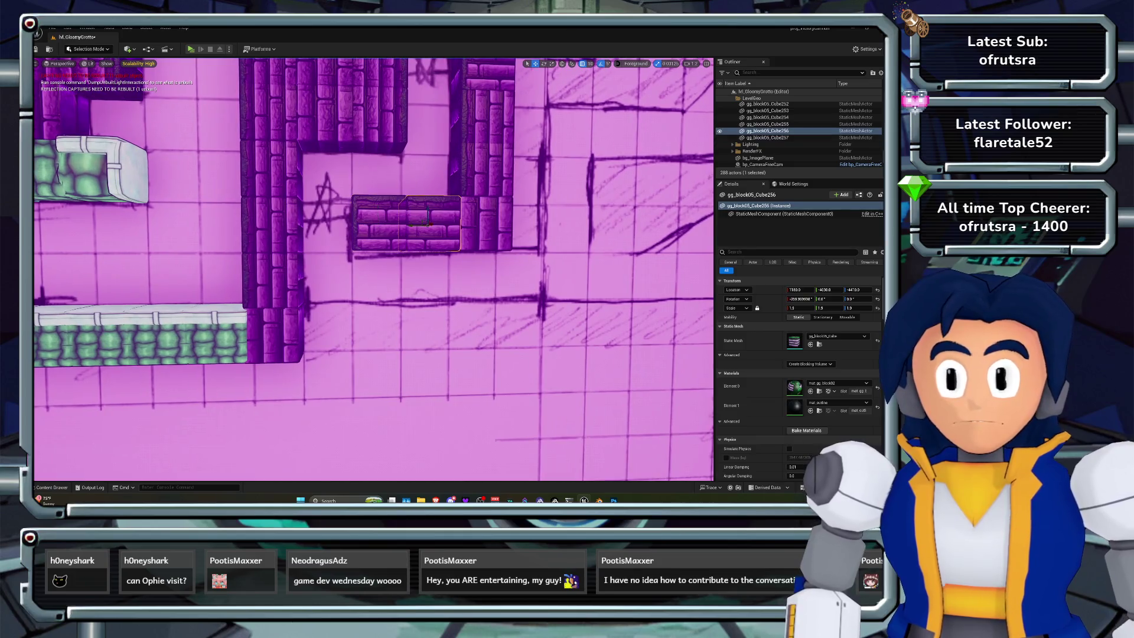
{"action": "left_click", "coordinate": [425, 220]}
{"action": "key", "text": "f"}
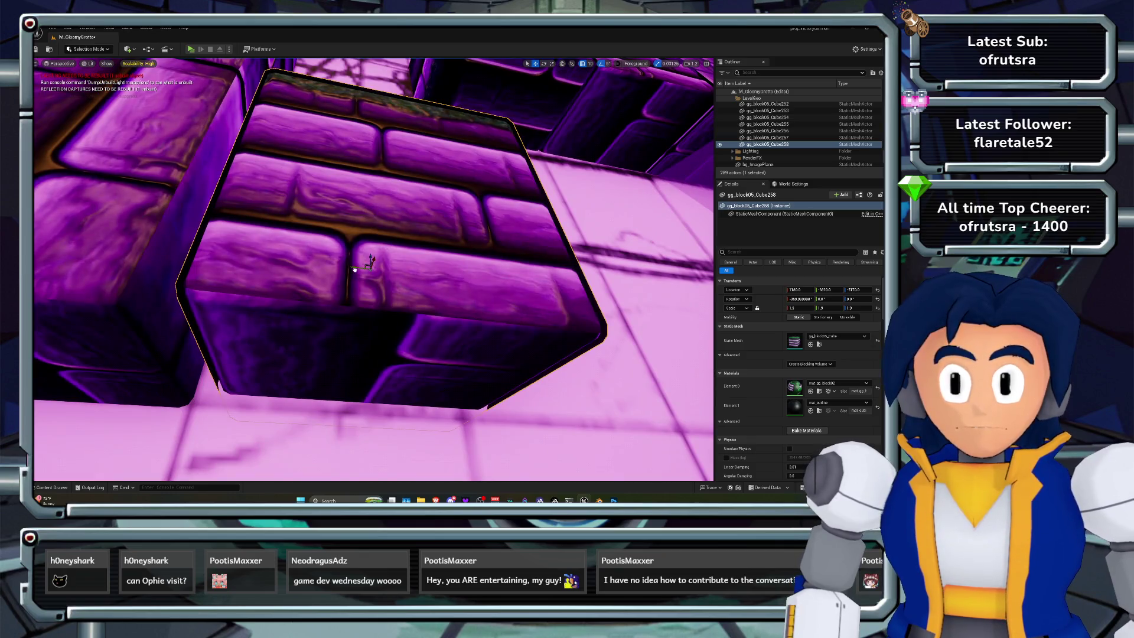
{"action": "mouse_move", "coordinate": [354, 270]}
{"action": "left_mouse_down"}
{"action": "mouse_move", "coordinate": [366, 255]}
{"action": "mouse_move", "coordinate": [363, 269]}
{"action": "mouse_move", "coordinate": [378, 269]}
{"action": "mouse_move", "coordinate": [363, 278]}
{"action": "mouse_move", "coordinate": [372, 289]}
{"action": "mouse_move", "coordinate": [413, 251]}
{"action": "left_mouse_up"}
{"action": "scroll", "coordinate": [363, 278], "scroll_direction": "down", "scroll_amount": 2}
{"action": "left_click", "coordinate": [319, 318]}
{"action": "left_click_drag", "start_coordinate": [318, 319], "coordinate": [350, 314], "text": "alt"}
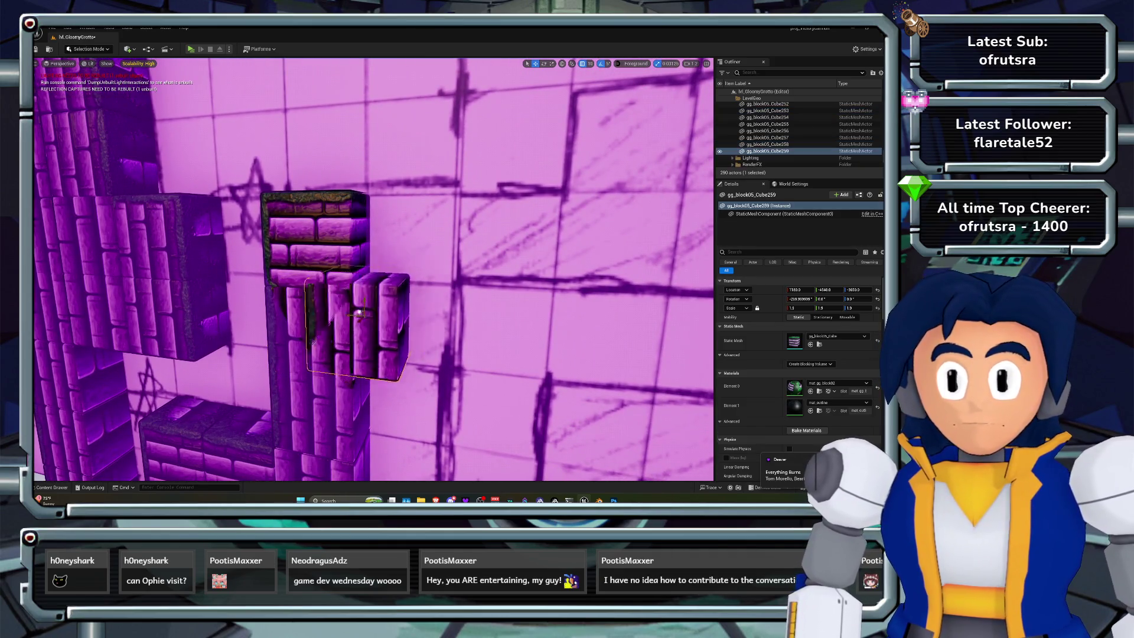
{"action": "key", "text": "e"}
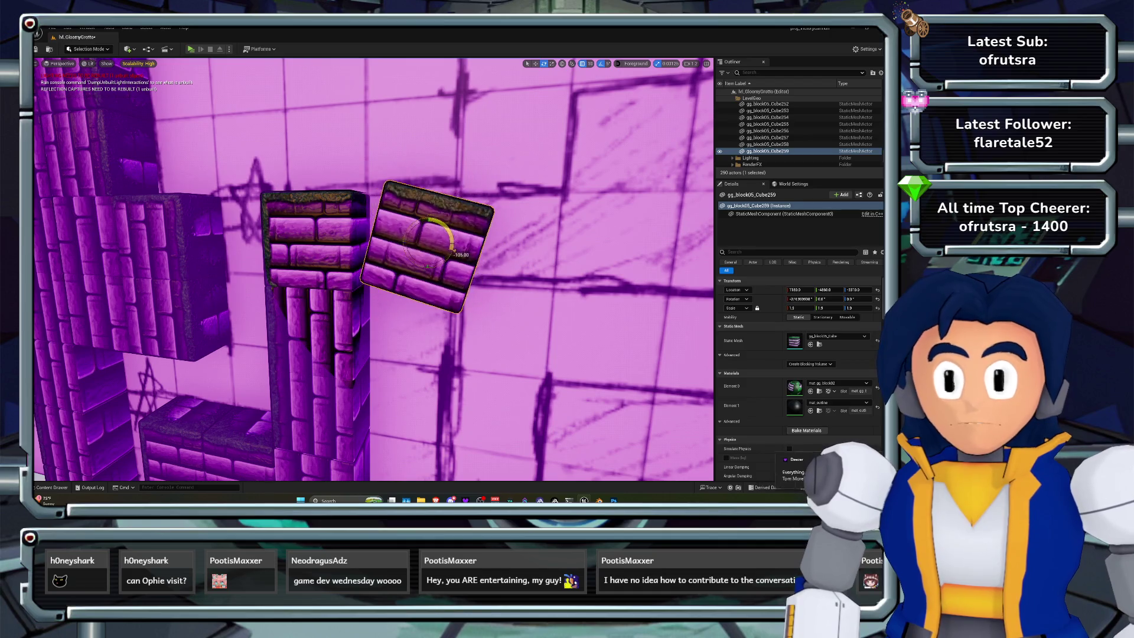
{"action": "key", "text": "w"}
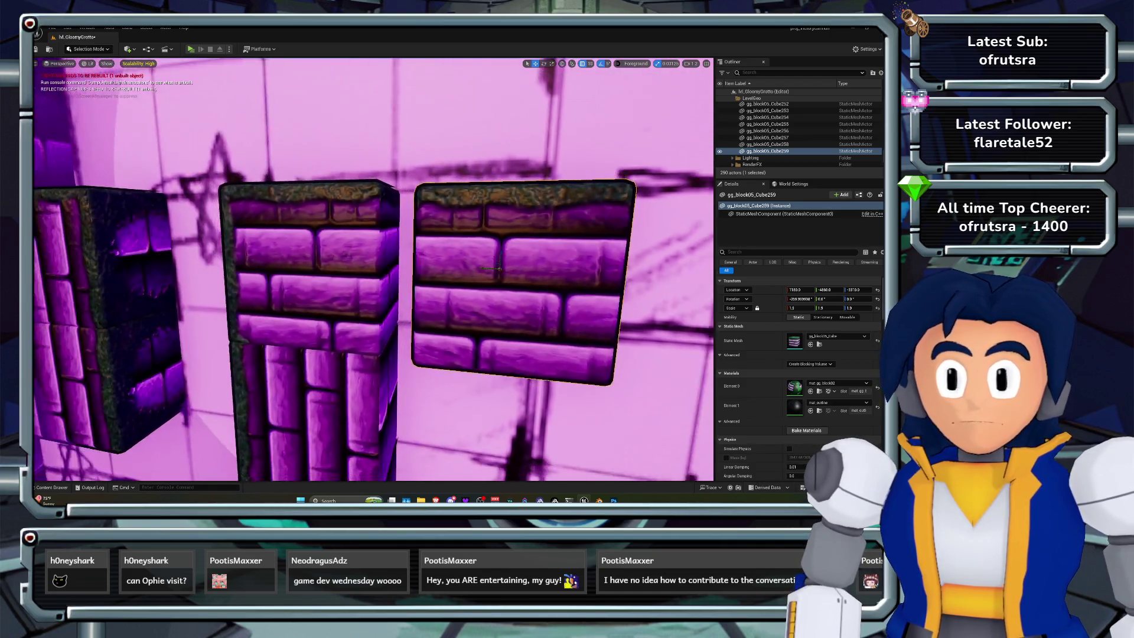
{"action": "mouse_move", "coordinate": [502, 269]}
{"action": "left_mouse_down"}
{"action": "mouse_move", "coordinate": [456, 268]}
{"action": "mouse_move", "coordinate": [478, 260]}
{"action": "mouse_move", "coordinate": [529, 334]}
{"action": "left_mouse_up"}
{"action": "left_click_drag", "start_coordinate": [311, 279], "coordinate": [409, 273]}
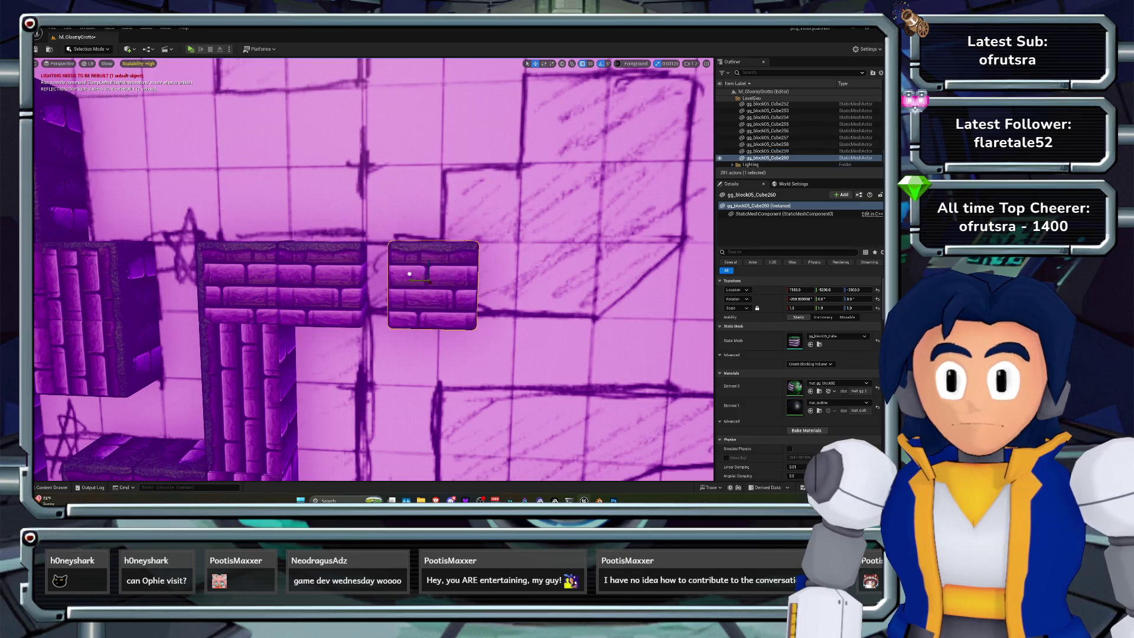
Duplicate a brick block up-right as step Cube262 and nudge it up and left into place
{"action": "left_click_drag", "start_coordinate": [529, 334], "coordinate": [452, 325]}
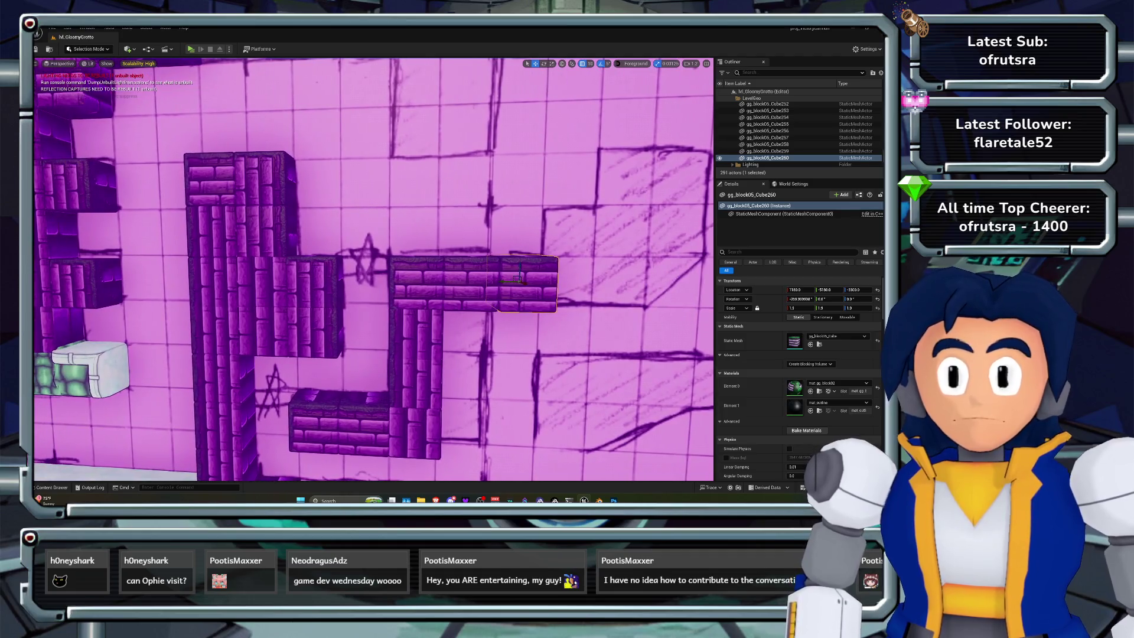
{"action": "left_click", "coordinate": [216, 180]}
{"action": "mouse_move", "coordinate": [217, 182]}
{"action": "left_mouse_down"}
{"action": "mouse_move", "coordinate": [473, 201]}
{"action": "mouse_move", "coordinate": [597, 228]}
{"action": "mouse_move", "coordinate": [563, 225]}
{"action": "left_mouse_up"}
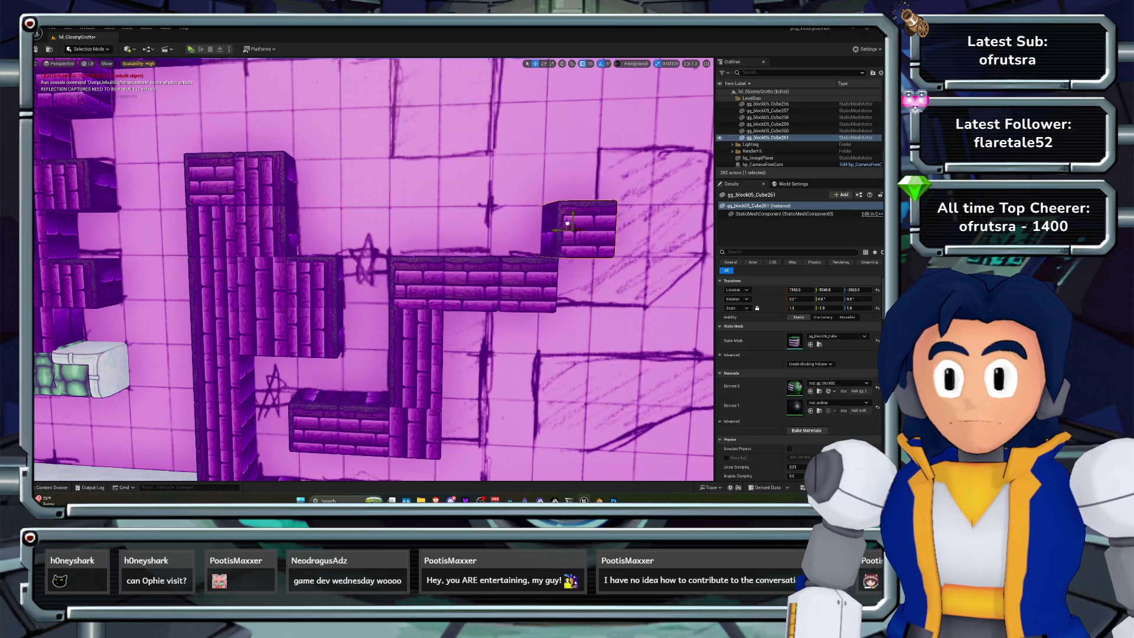
{"action": "key", "text": "f"}
{"action": "mouse_move", "coordinate": [371, 268]}
{"action": "left_mouse_down"}
{"action": "mouse_move", "coordinate": [268, 270]}
{"action": "mouse_move", "coordinate": [281, 231]}
{"action": "mouse_move", "coordinate": [368, 180]}
{"action": "left_mouse_up"}
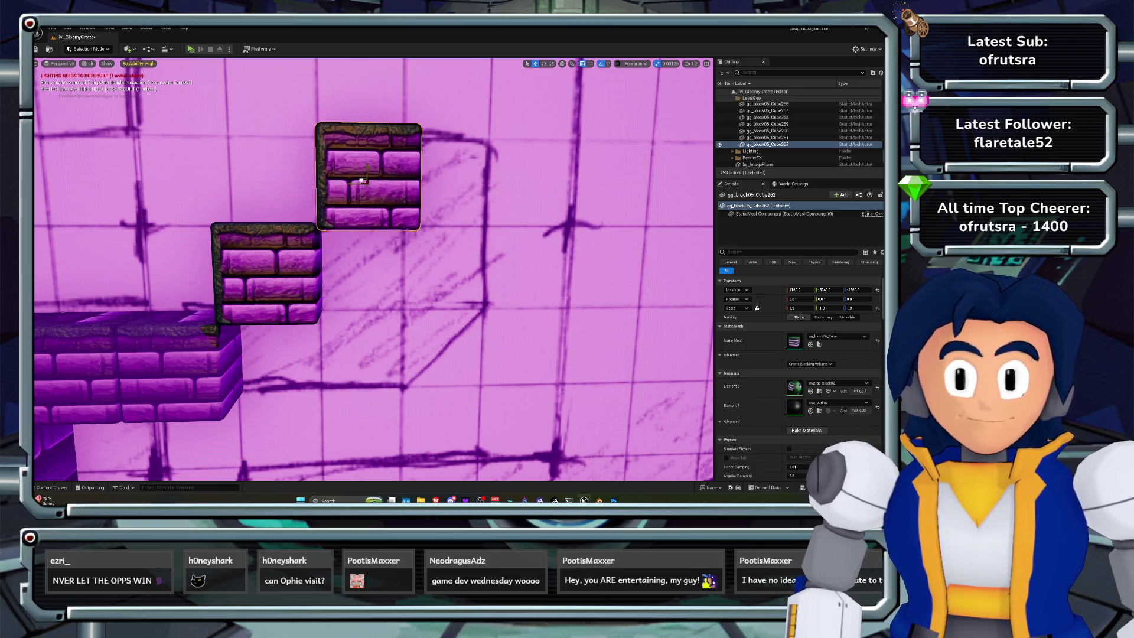
{"action": "key", "text": "f"}
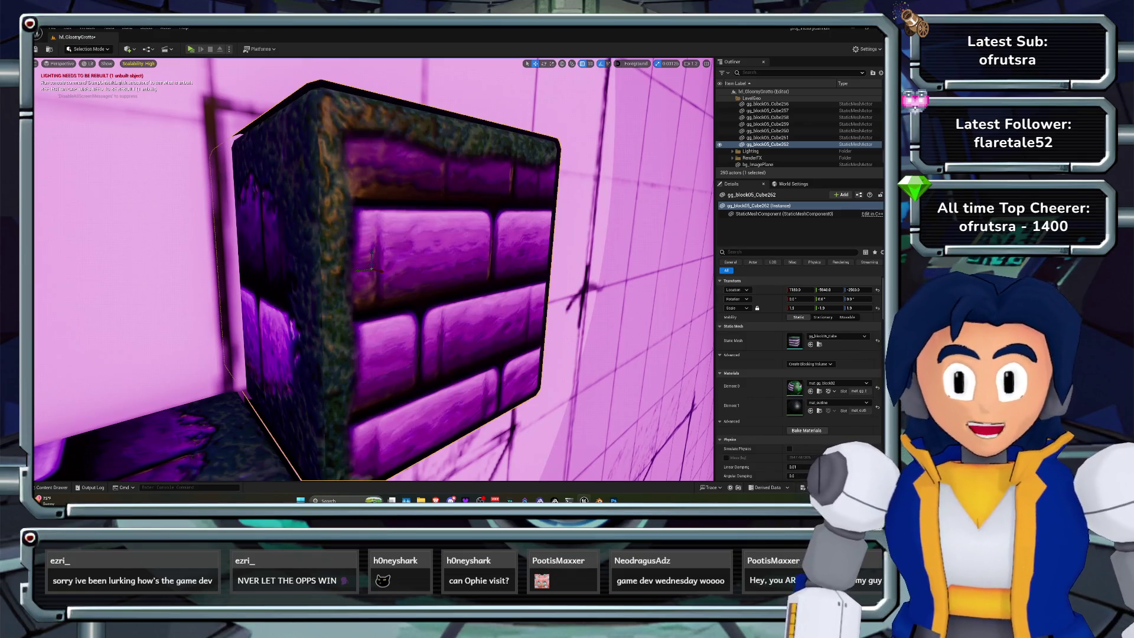
{"action": "left_click_drag", "start_coordinate": [371, 267], "coordinate": [356, 241]}
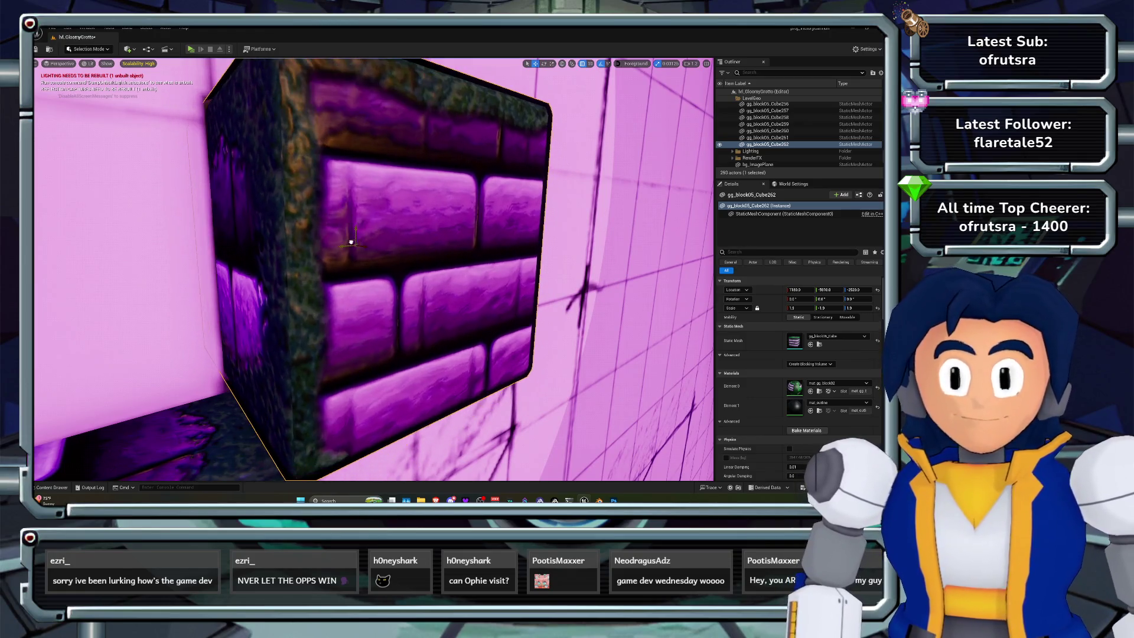
Zoom out over the staircase and select a block of the ceiling ledge
{"action": "scroll", "coordinate": [355, 241], "scroll_direction": "down", "scroll_amount": 6}
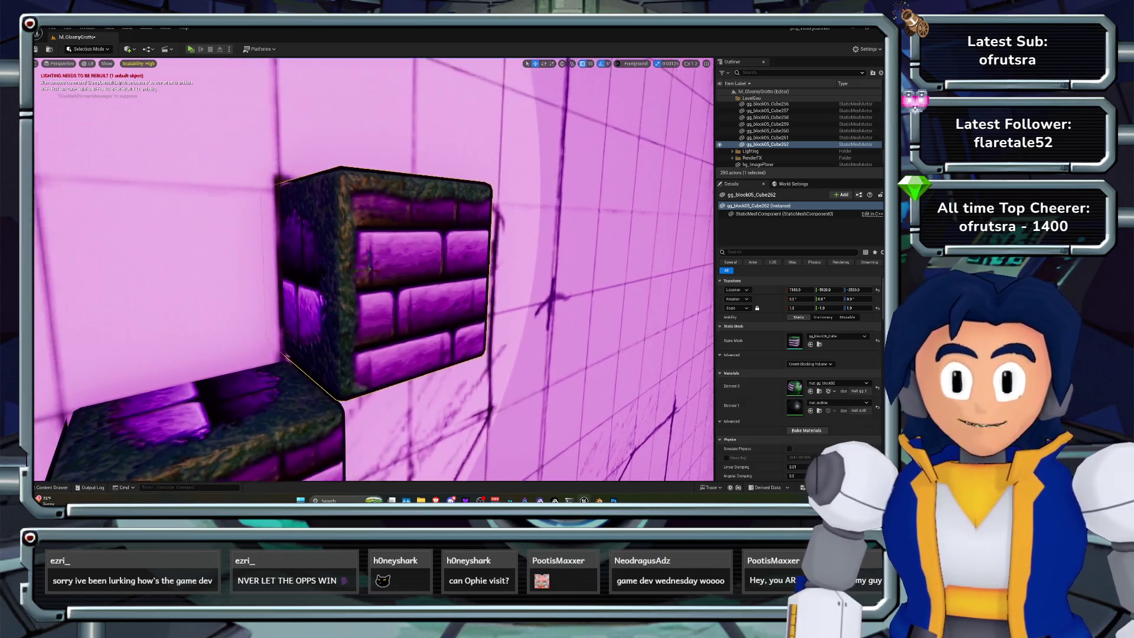
{"action": "scroll", "coordinate": [374, 270], "scroll_direction": "down", "scroll_amount": 10}
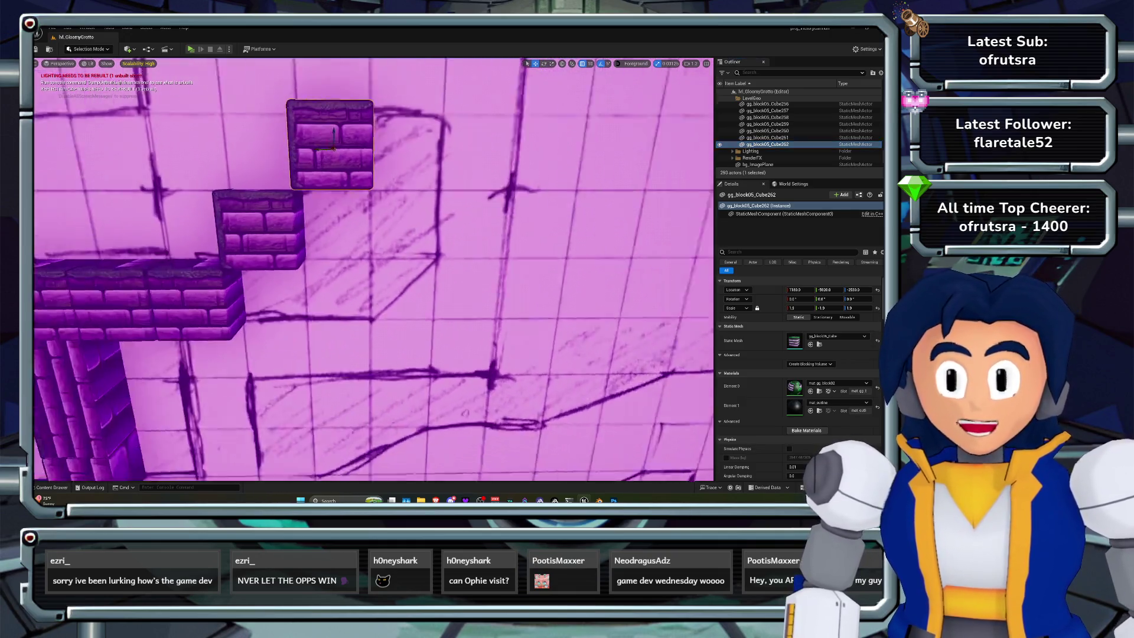
{"action": "scroll", "coordinate": [374, 270], "scroll_direction": "down", "scroll_amount": 10}
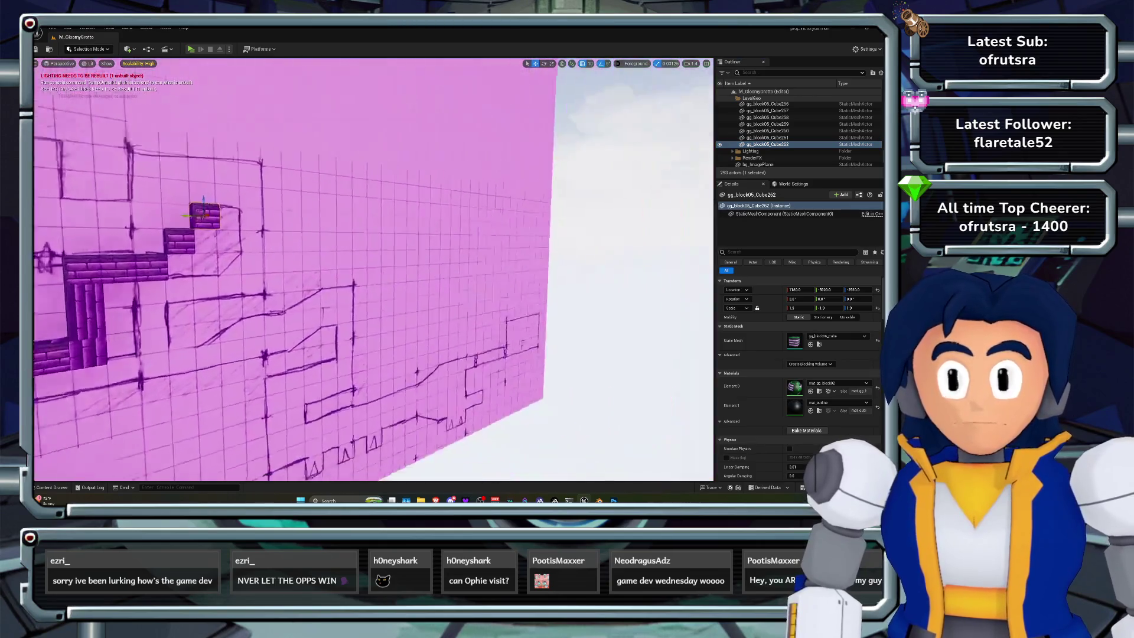
{"action": "scroll", "coordinate": [374, 269], "scroll_direction": "up", "scroll_amount": 8}
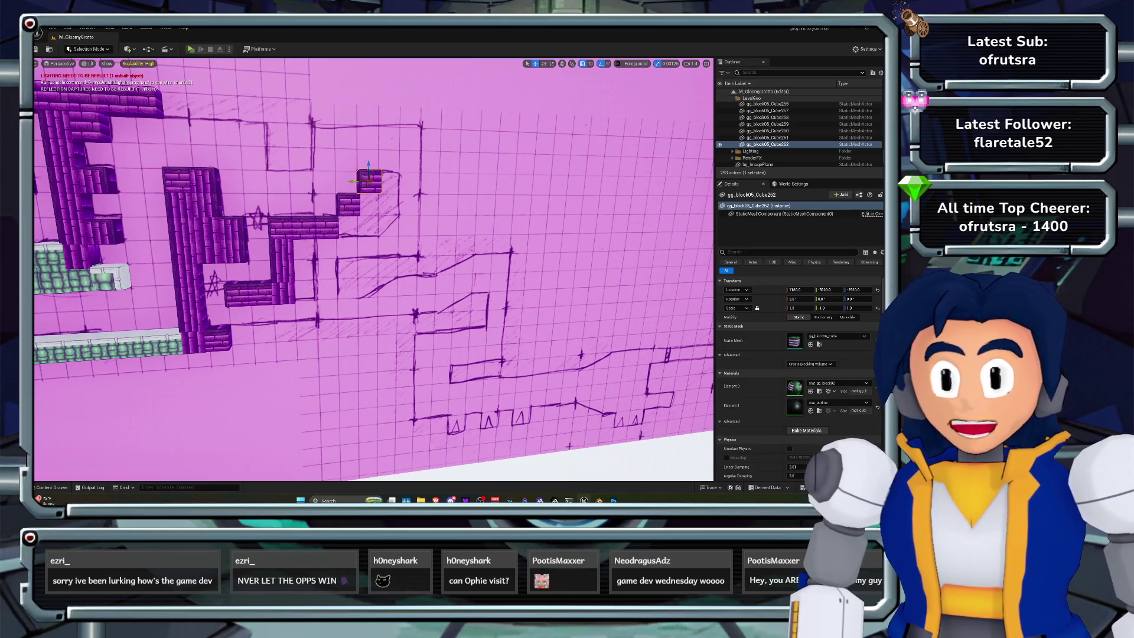
{"action": "scroll", "coordinate": [374, 269], "scroll_direction": "up", "scroll_amount": 5}
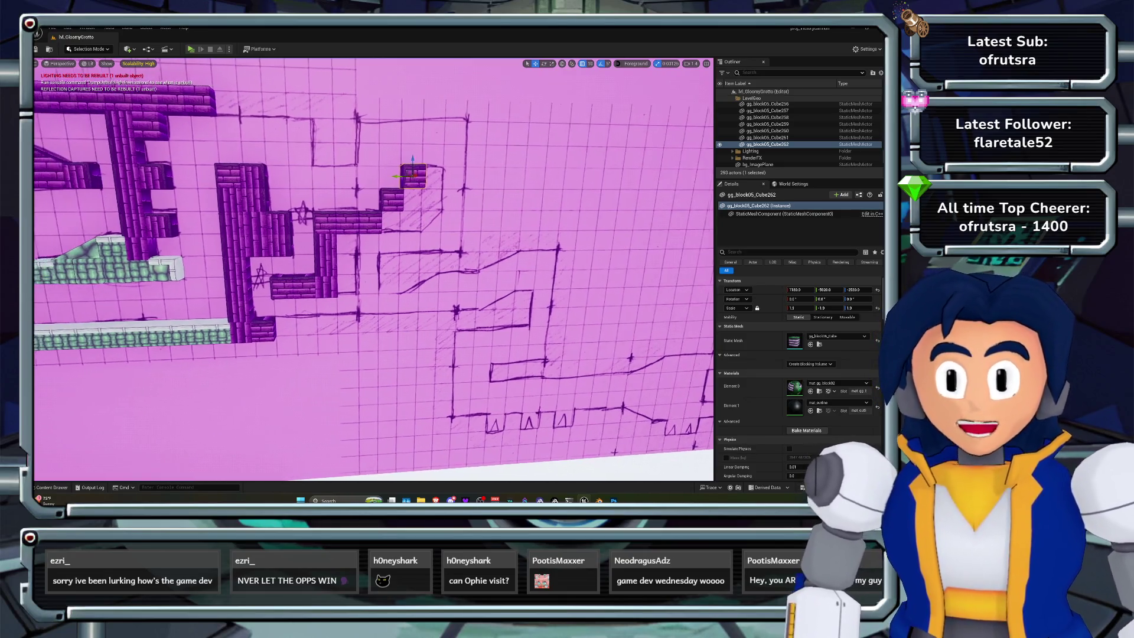
{"action": "scroll", "coordinate": [374, 270], "scroll_direction": "up", "scroll_amount": 6}
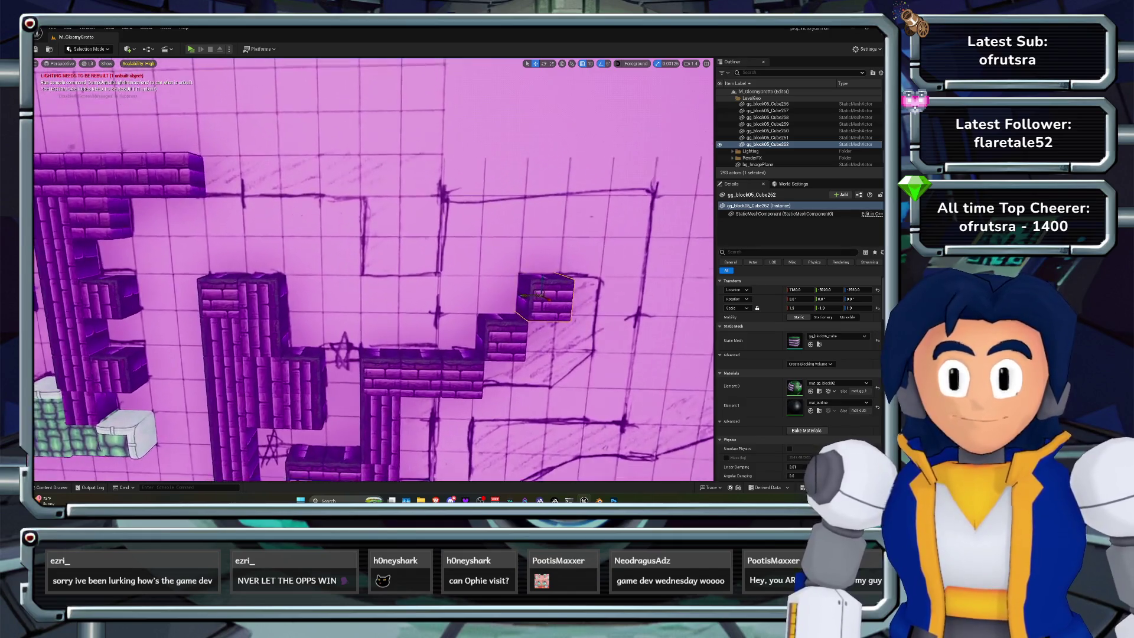
{"action": "left_click", "coordinate": [221, 148]}
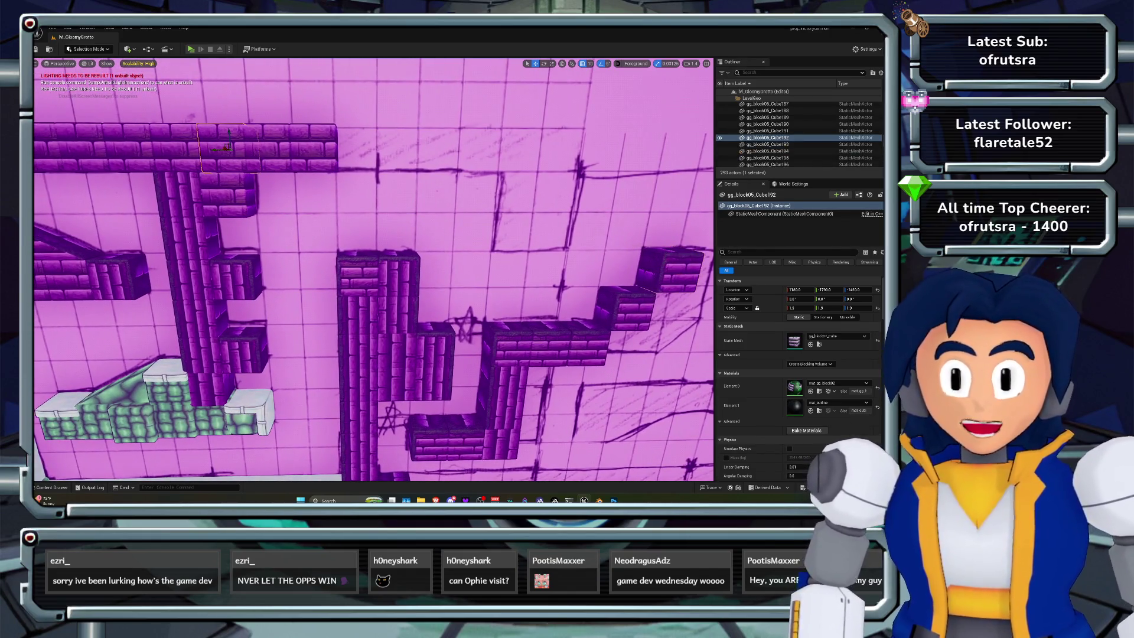
Duplicate the selected ceiling blocks rightward twice, adding three more purple brick blocks
{"action": "left_click", "coordinate": [269, 147], "text": "ctrl"}
{"action": "left_click_drag", "start_coordinate": [268, 148], "coordinate": [418, 149]}
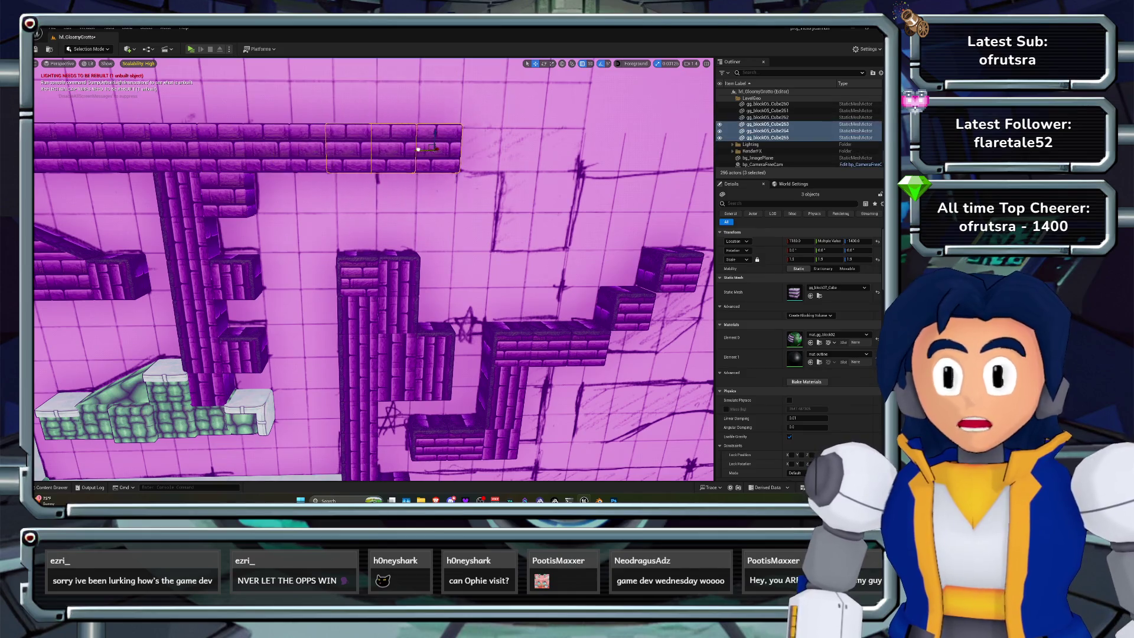
{"action": "scroll", "coordinate": [374, 269], "scroll_direction": "up", "scroll_amount": 5}
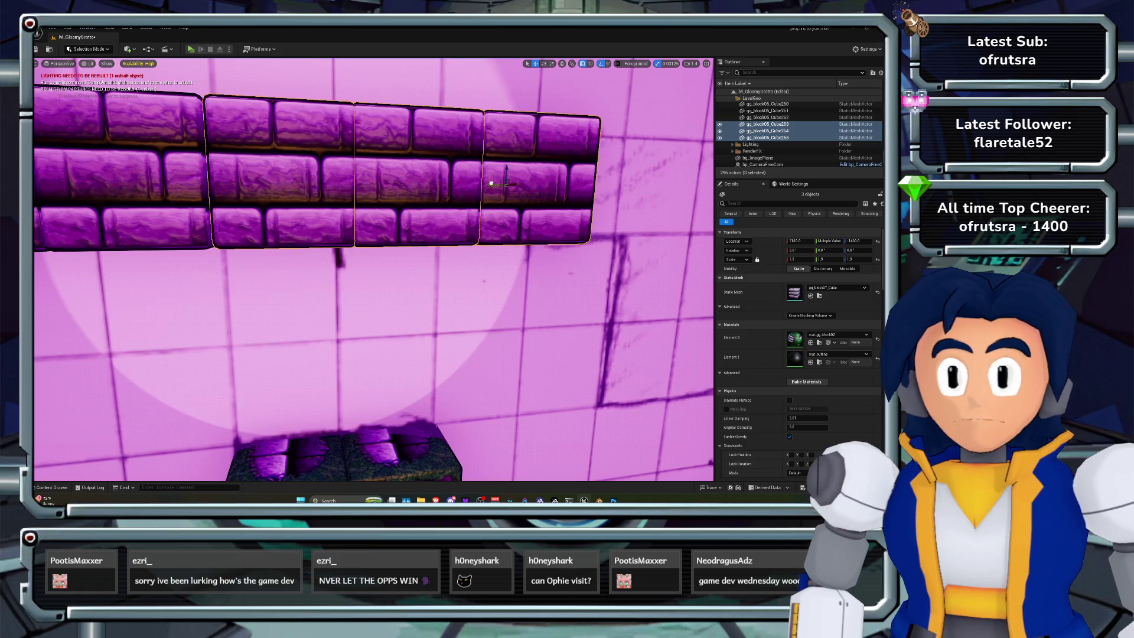
{"action": "scroll", "coordinate": [374, 269], "scroll_direction": "down", "scroll_amount": 5}
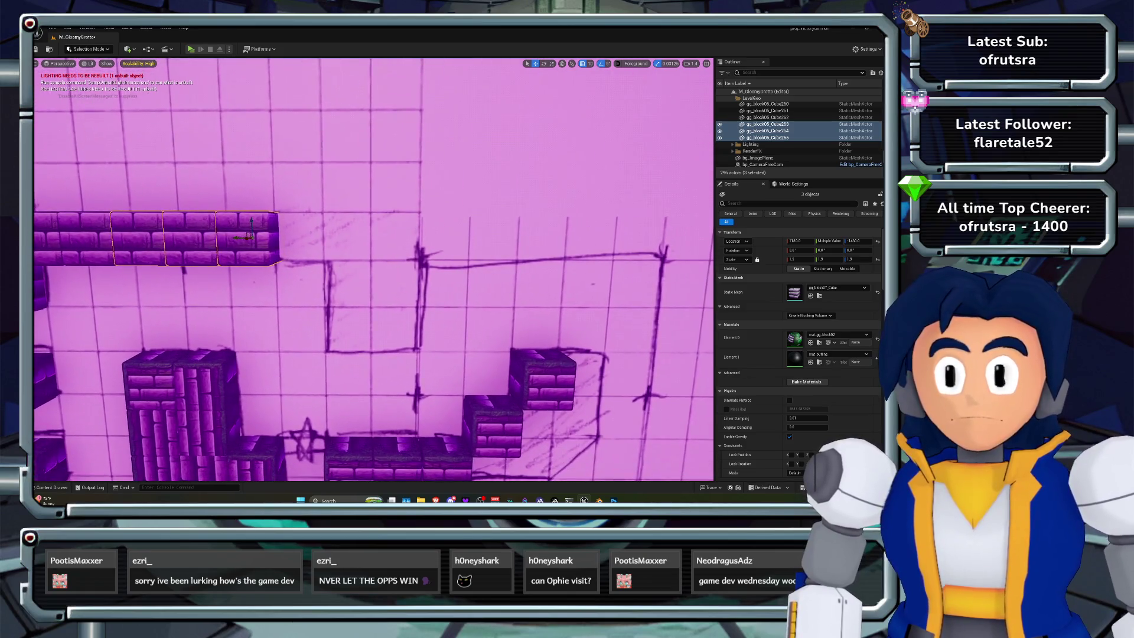
{"action": "left_click_drag", "start_coordinate": [214, 231], "coordinate": [465, 230]}
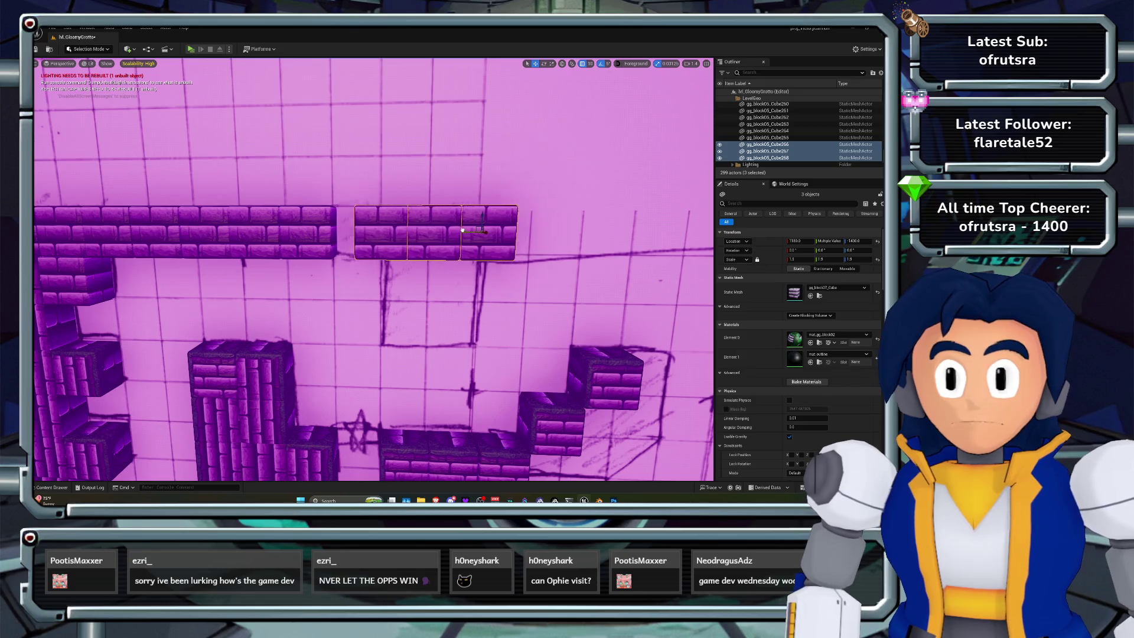
Reposition the three new blocks, through gg_block05_Cube271, to close gaps and extend the ledge right
{"action": "scroll", "coordinate": [442, 230], "scroll_direction": "up", "scroll_amount": 8}
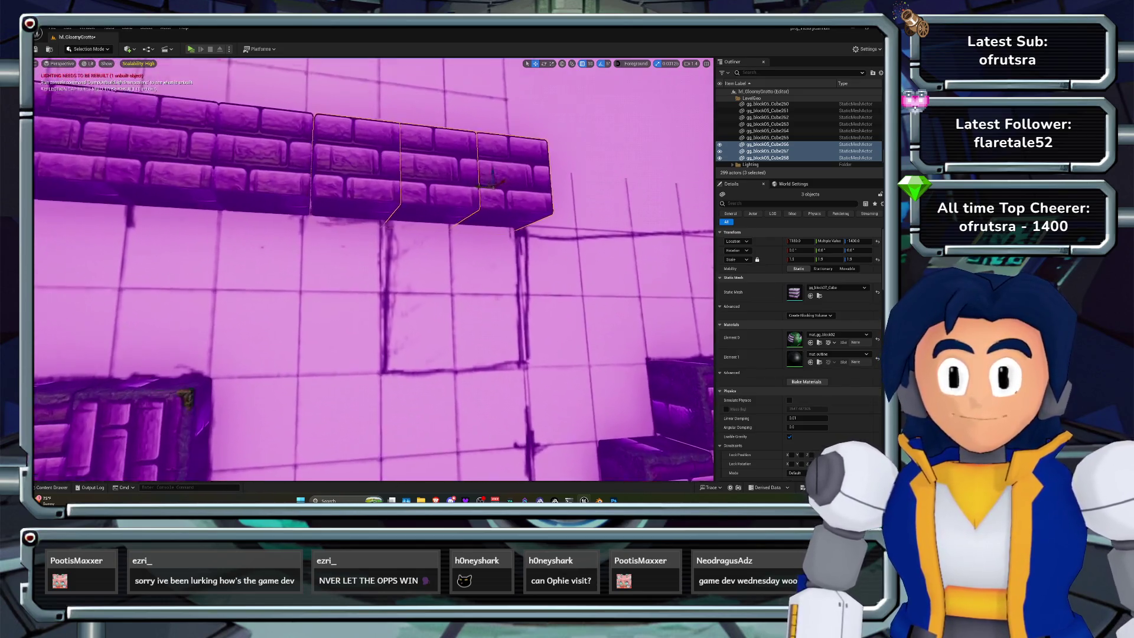
{"action": "left_click_drag", "start_coordinate": [520, 165], "coordinate": [504, 166]}
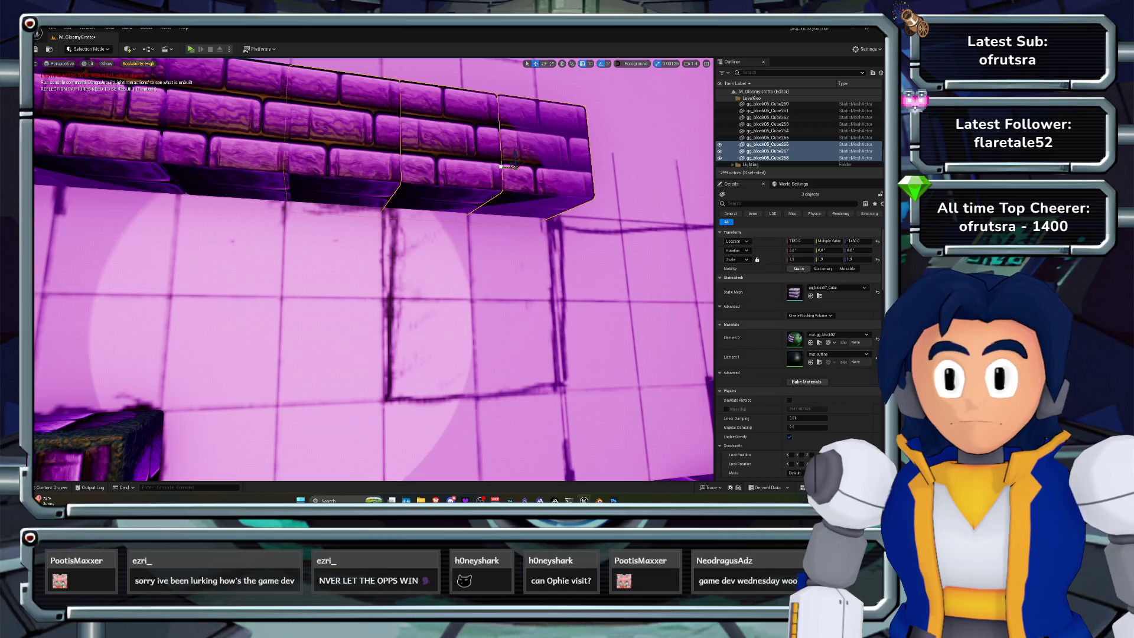
{"action": "scroll", "coordinate": [501, 166], "scroll_direction": "down", "scroll_amount": 8}
{"action": "scroll", "coordinate": [374, 269], "scroll_direction": "down", "scroll_amount": 2}
{"action": "left_click_drag", "start_coordinate": [295, 209], "coordinate": [439, 211]}
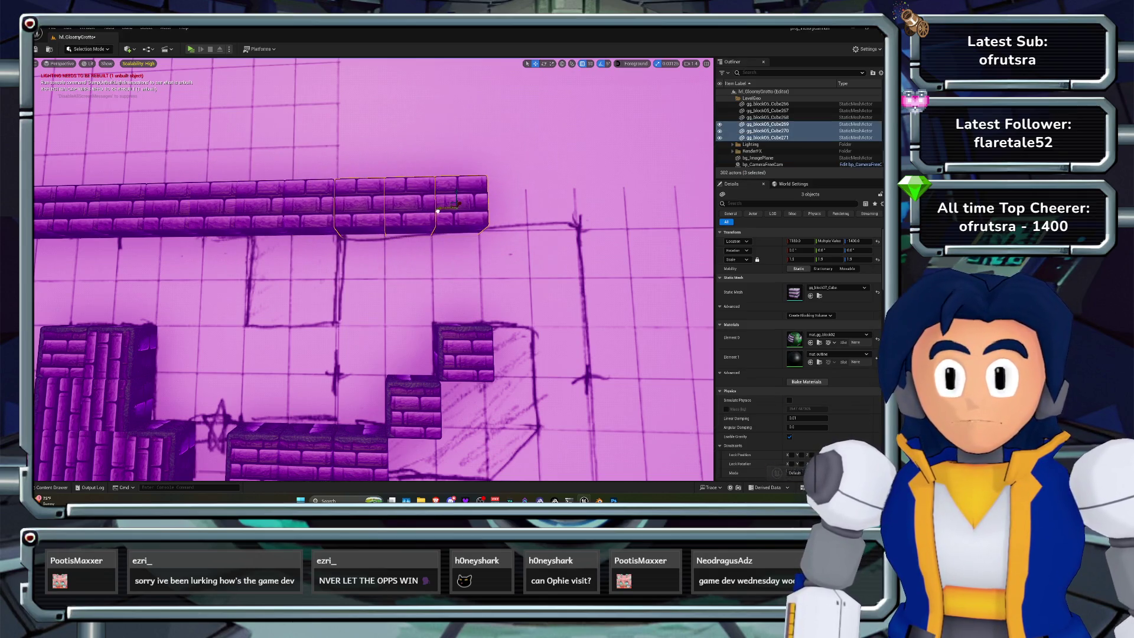
{"action": "scroll", "coordinate": [438, 210], "scroll_direction": "down", "scroll_amount": 5}
{"action": "scroll", "coordinate": [438, 211], "scroll_direction": "up", "scroll_amount": 3}
{"action": "scroll", "coordinate": [374, 269], "scroll_direction": "down", "scroll_amount": 3}
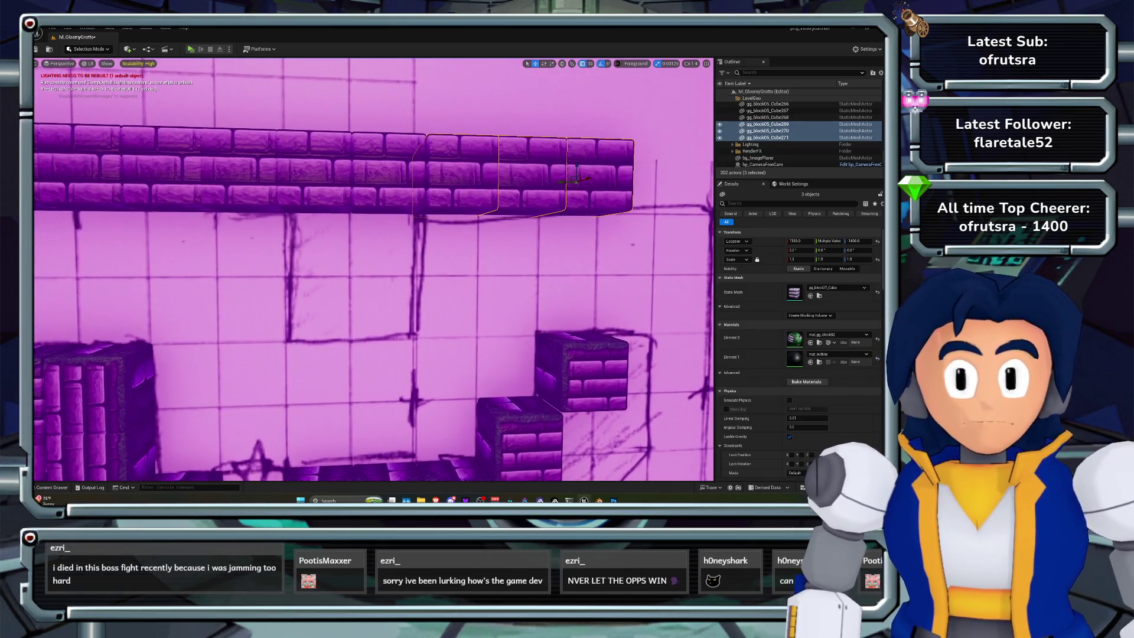